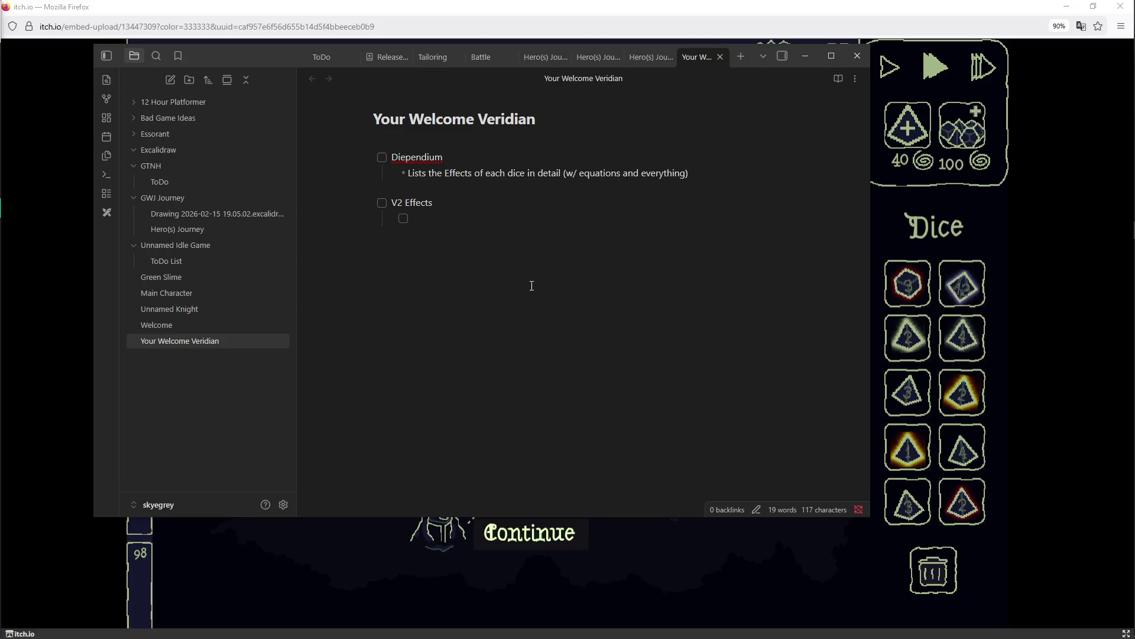
Step: Insert a new top line reading 'List price probably like, $2.99' above Diependium
{"action": "left_click", "coordinate": [391, 156]}
{"action": "key", "text": "Return"}
{"action": "key", "text": "Up"}
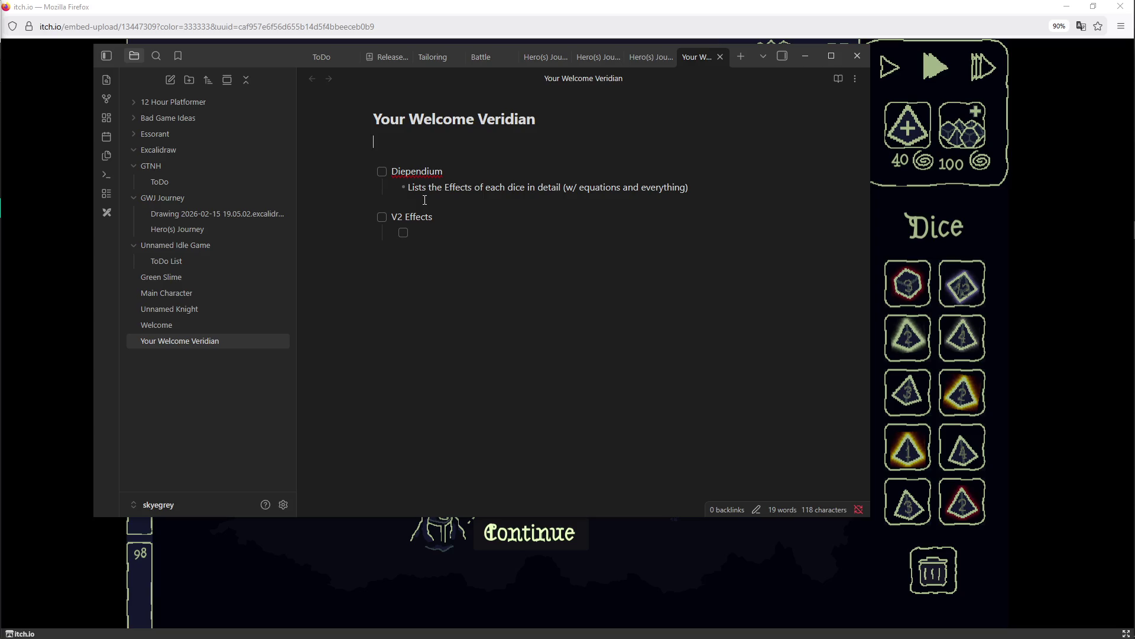
{"action": "key", "text": "Return"}
{"action": "key", "text": "Up"}
{"action": "type", "text": "List price probably like, #2"}
{"action": "key", "text": "BackSpace"}
{"action": "key", "text": "BackSpace"}
{"action": "type", "text": "!"}
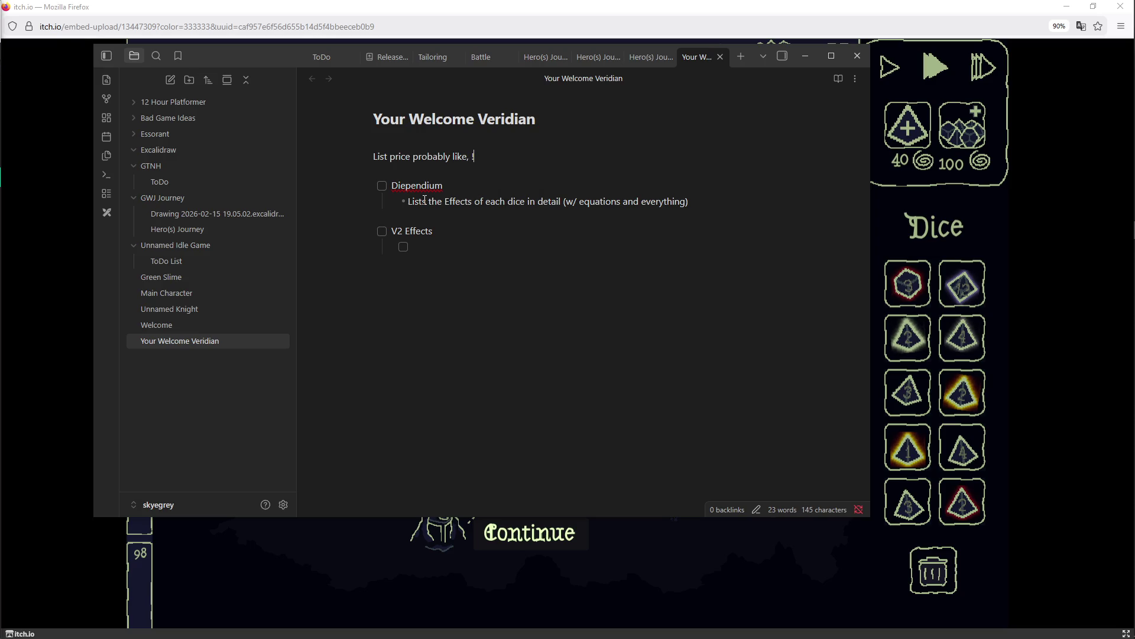
{"action": "type", "text": "$10"}
{"action": "key", "text": "BackSpace"}
{"action": "key", "text": "BackSpace"}
{"action": "type", "text": "2.99"}
Step: Try another price value, restore $2.99, and begin an '->' note on the next line
{"action": "key", "text": "BackSpace"}
{"action": "key", "text": "BackSpace"}
{"action": "key", "text": "BackSpace"}
{"action": "type", "text": "1,"}
{"action": "key", "text": "BackSpace"}
{"action": "key", "text": "BackSpace"}
{"action": "key", "text": "BackSpace"}
{"action": "key", "text": "BackSpace"}
{"action": "key", "text": "BackSpace"}
{"action": "type", "text": "$2.99"}
{"action": "key", "text": "Return"}
{"action": "type", "text": "> Rasati & Pyome get a cut"}
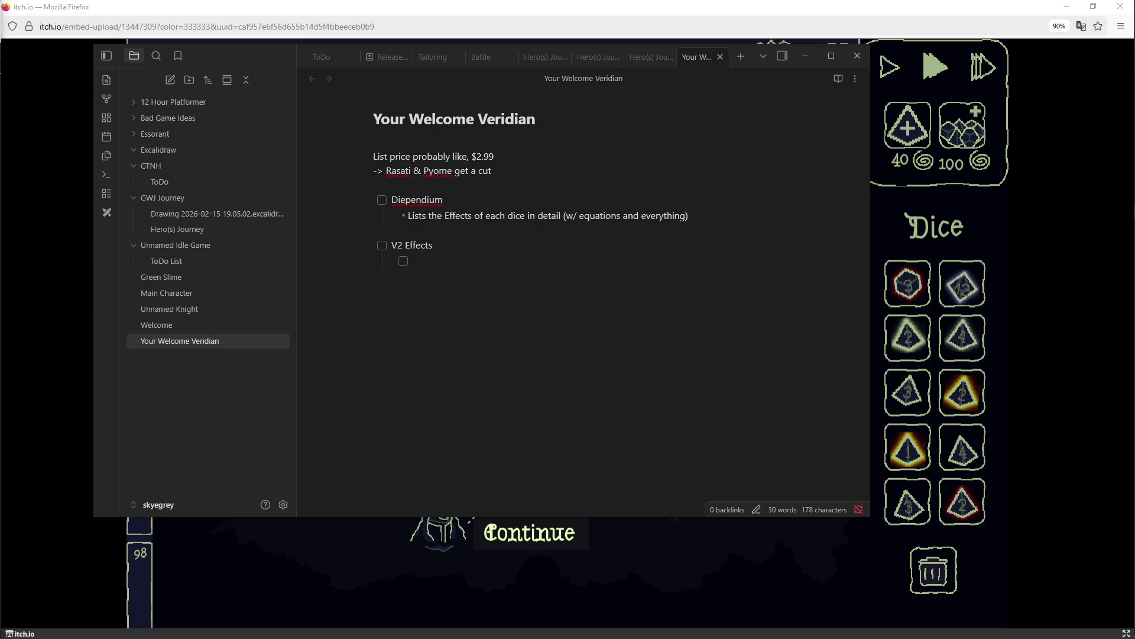
Step: Complete '-> Rasati & Pyome get a cut' and move into the empty V2 Effects subitem
{"action": "left_click", "coordinate": [472, 271]}
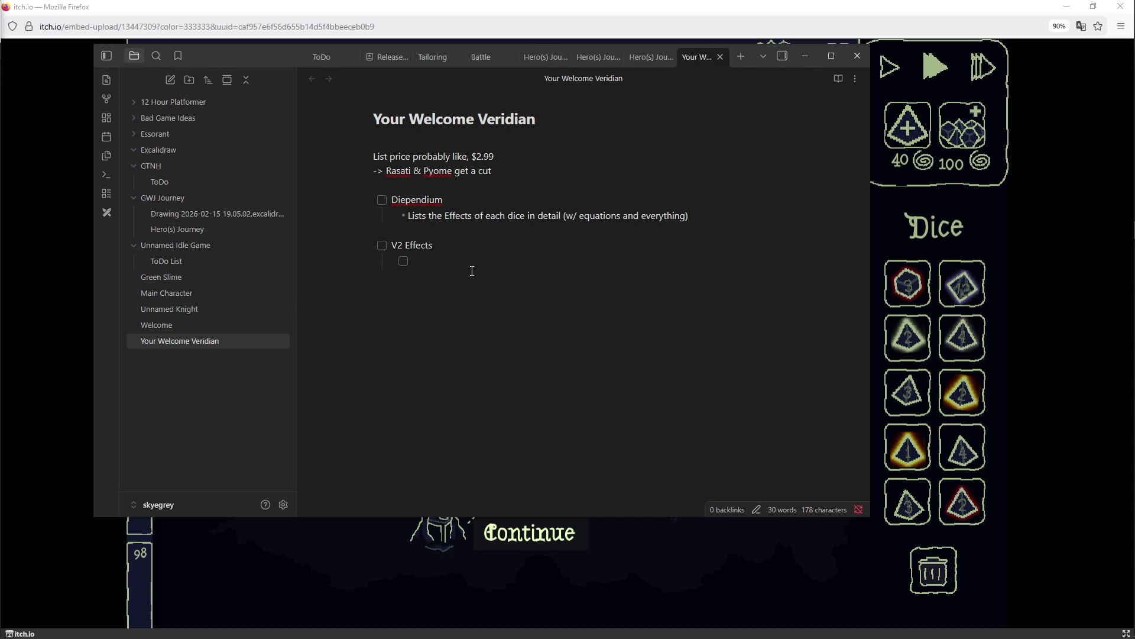
{"action": "type", "text": "Poi"}
Step: Enter Poison die, Slow and Fire as checkbox subitems under V2 Effects
{"action": "key", "text": "BackSpace"}
{"action": "type", "text": "ison die"}
{"action": "key", "text": "Return"}
{"action": "type", "text": "Slow"}
{"action": "key", "text": "Return"}
{"action": "type", "text": "Fire"}
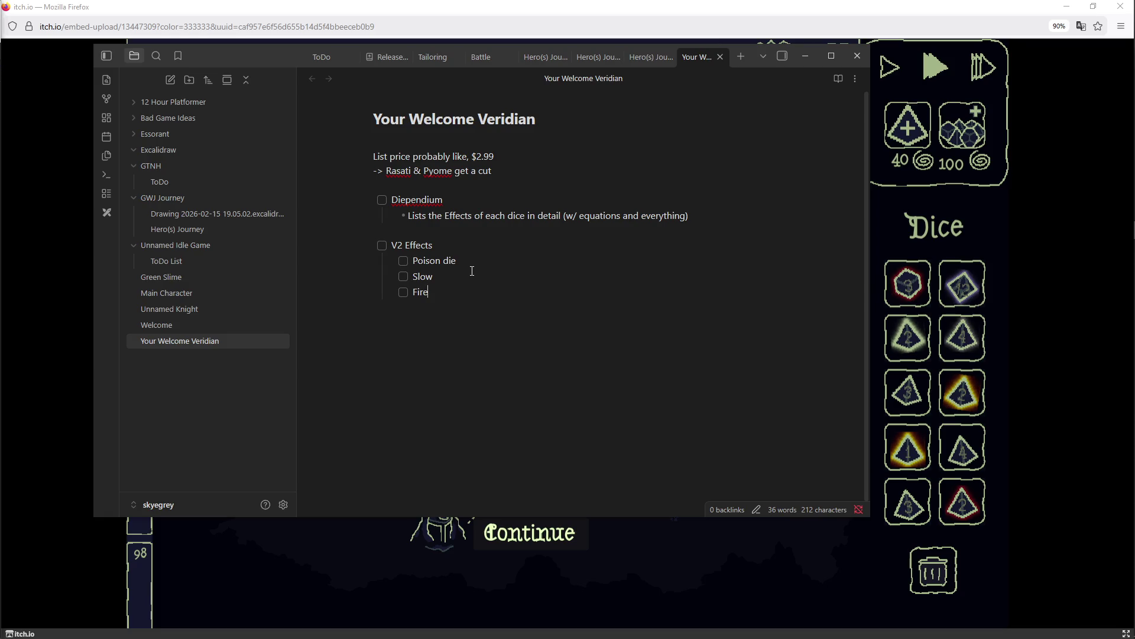
{"action": "key", "text": "Return"}
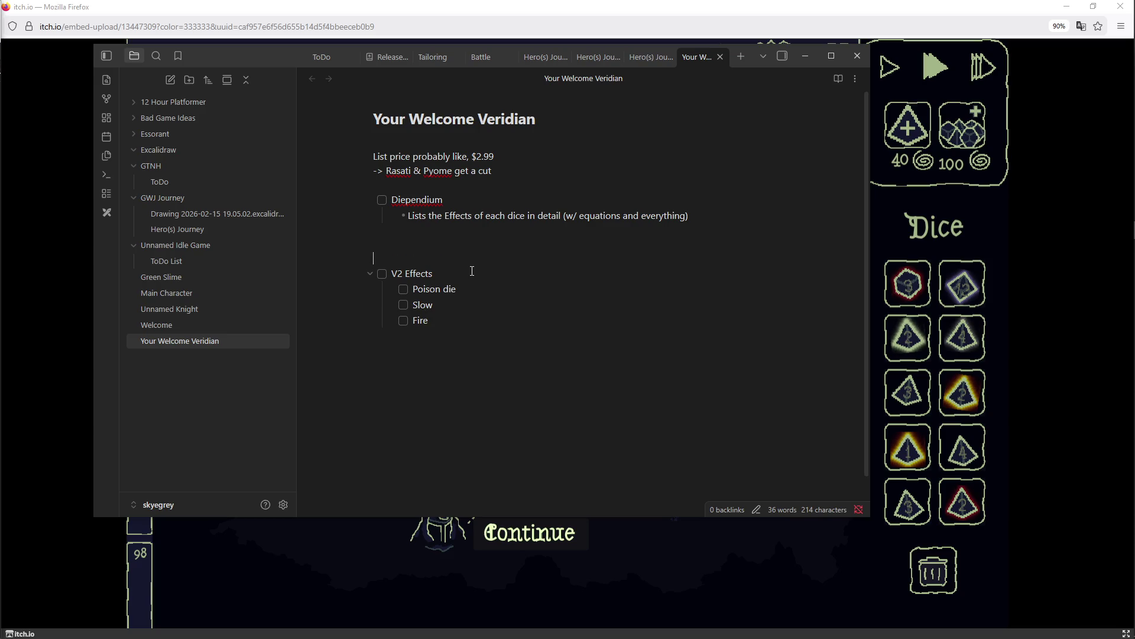
{"action": "type", "text": "- [ ] Class based dice"}
Step: Add a '- [ ] Class based dice' item with an indented empty checkbox beneath it
{"action": "key", "text": "Return"}
{"action": "key", "text": "Tab"}
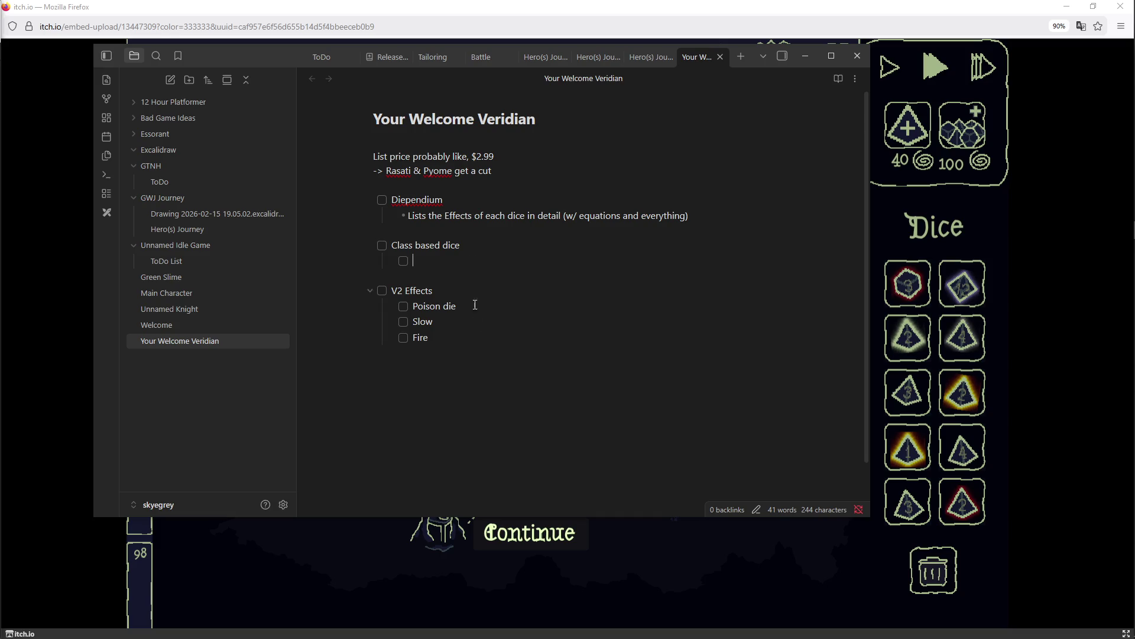
Step: Add a top-level 'Dice Categories' checkbox after Fire with an indented empty subitem
{"action": "key", "text": "Return"}
{"action": "key", "text": "Return"}
{"action": "key", "text": "Return"}
{"action": "type", "text": "[ ] Dice Categories"}
{"action": "key", "text": "Return"}
{"action": "key", "text": "Tab"}
Step: Write the paragraph about starting with (3?) class dice and modifying signature dice after waves, fixing 'thee' to 'these'
{"action": "key", "text": "Home"}
{"action": "key", "text": "Return"}
{"action": "key", "text": "Return"}
{"action": "key", "text": "Up"}
{"action": "type", "text": "Start the game with (3?) "}
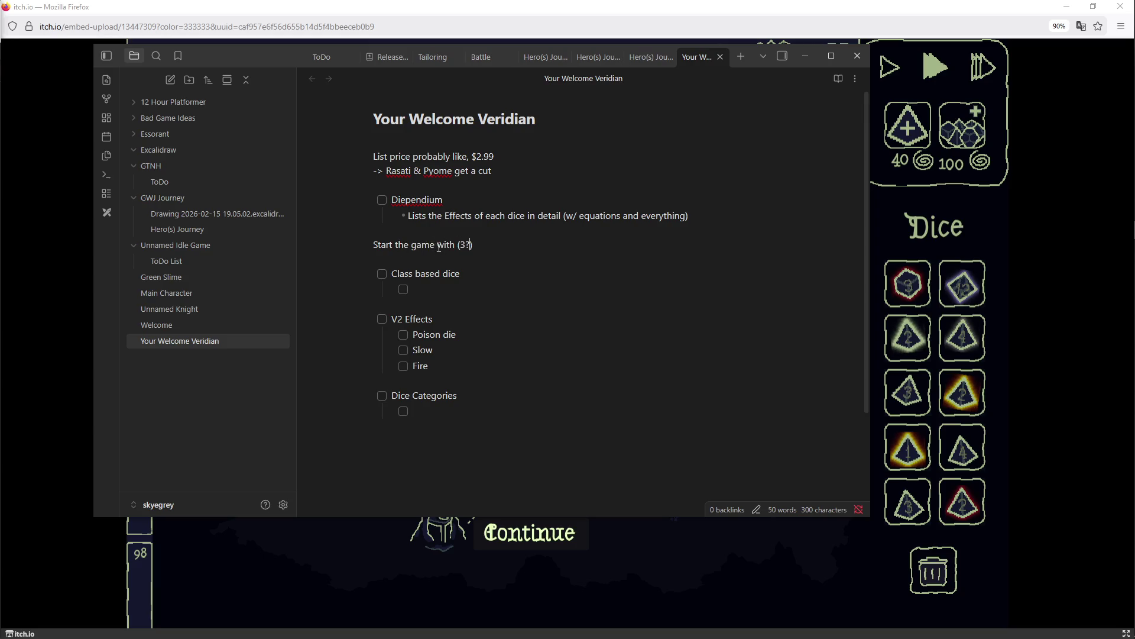
{"action": "type", "text": "class dice. As you complete waves, you receive options on next dice. You can use thee"}
{"action": "key", "text": "BackSpace"}
{"action": "type", "text": "se to modify "}
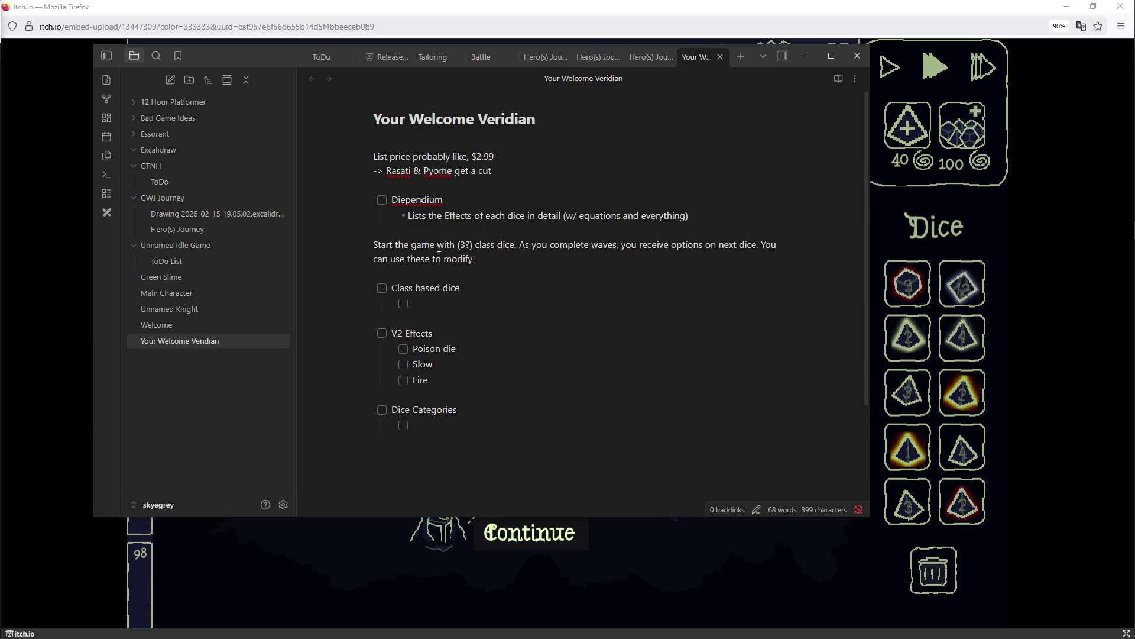
{"action": "type", "text": "/ change / control your signature dice's faces or effects."}
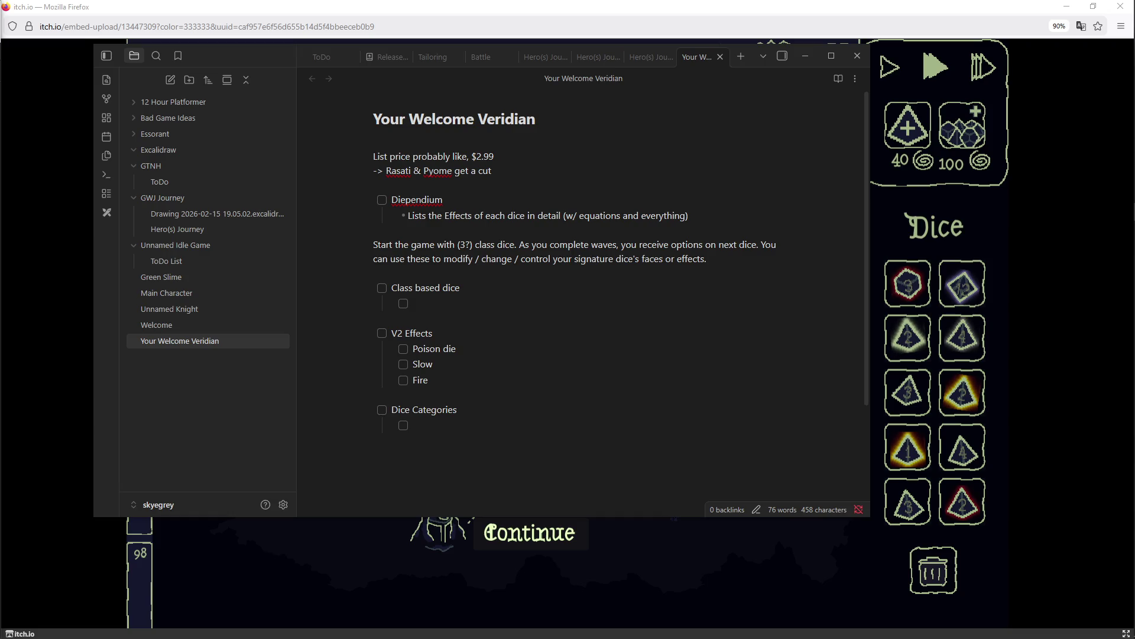
{"action": "left_click", "coordinate": [433, 298]}
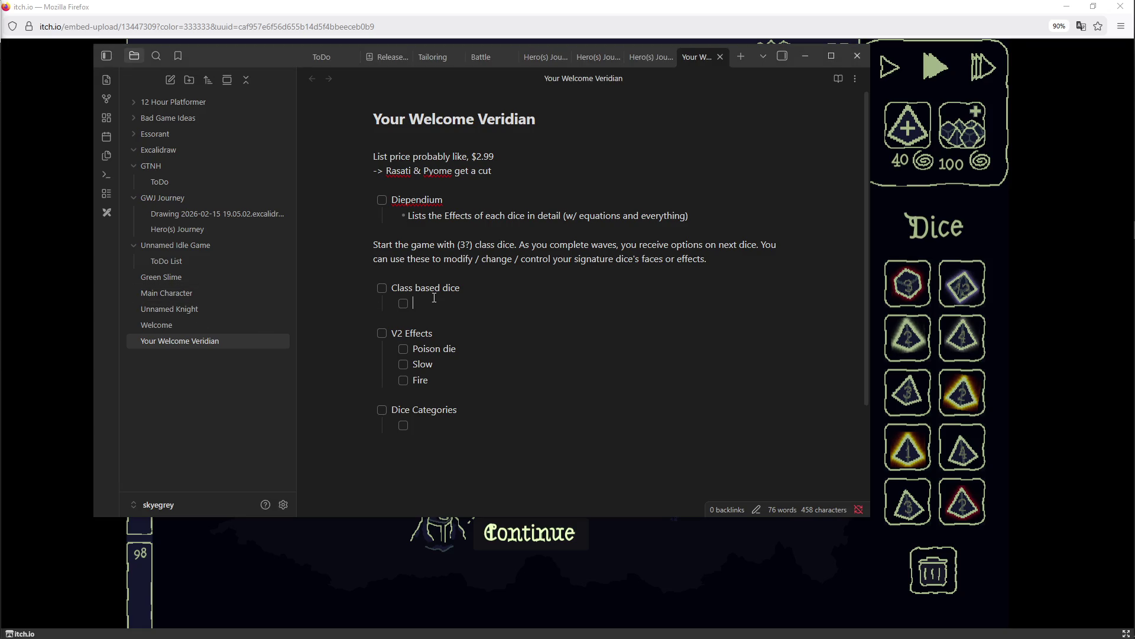
{"action": "type", "text": "Fire Mage"}
Step: Enter a Mage class item and 'Ninja Poison dice' under Class based dice, clearing the Mage text to retype it
{"action": "key", "text": "BackSpace"}
{"action": "key", "text": "BackSpace"}
{"action": "key", "text": "BackSpace"}
{"action": "key", "text": "BackSpace"}
{"action": "key", "text": "BackSpace"}
{"action": "key", "text": "BackSpace"}
{"action": "type", "text": "Mage"}
{"action": "key", "text": "Return"}
{"action": "type", "text": "Ninja Posi"}
{"action": "type", "text": "son dice"}
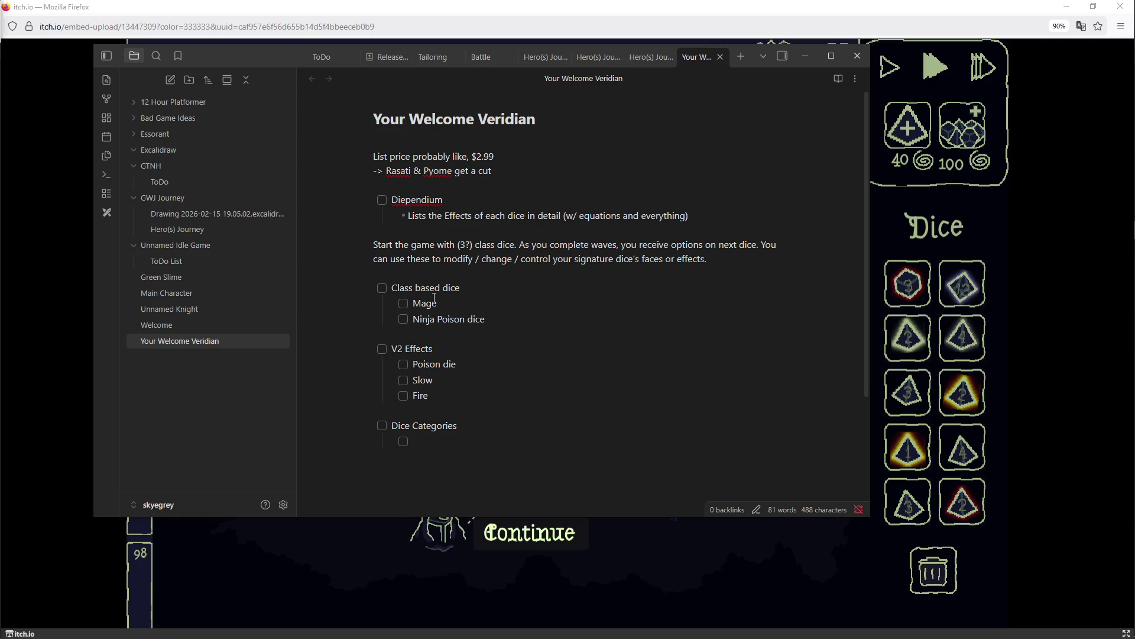
{"action": "key", "text": "BackSpace"}
{"action": "key", "text": "BackSpace"}
{"action": "key", "text": "BackSpace"}
{"action": "key", "text": "BackSpace"}
{"action": "type", "text": "Fire Mage"}
Step: Rename the class to Elemental Mage with a bullet: starts with one Fire, one Ice and one Electric die
{"action": "key", "text": "BackSpace"}
{"action": "key", "text": "BackSpace"}
{"action": "key", "text": "BackSpace"}
{"action": "key", "text": "BackSpace"}
{"action": "key", "text": "BackSpace"}
{"action": "key", "text": "BackSpace"}
{"action": "key", "text": "BackSpace"}
{"action": "key", "text": "BackSpace"}
{"action": "key", "text": "BackSpace"}
{"action": "type", "text": "El"}
{"action": "key", "text": "BackSpace"}
{"action": "key", "text": "BackSpace"}
{"action": "type", "text": "Elemtnal"}
{"action": "key", "text": "BackSpace"}
{"action": "key", "text": "BackSpace"}
{"action": "key", "text": "BackSpace"}
{"action": "type", "text": "ental Mage"}
{"action": "key", "text": "Return"}
{"action": "key", "text": "Tab"}
{"action": "key", "text": "BackSpace"}
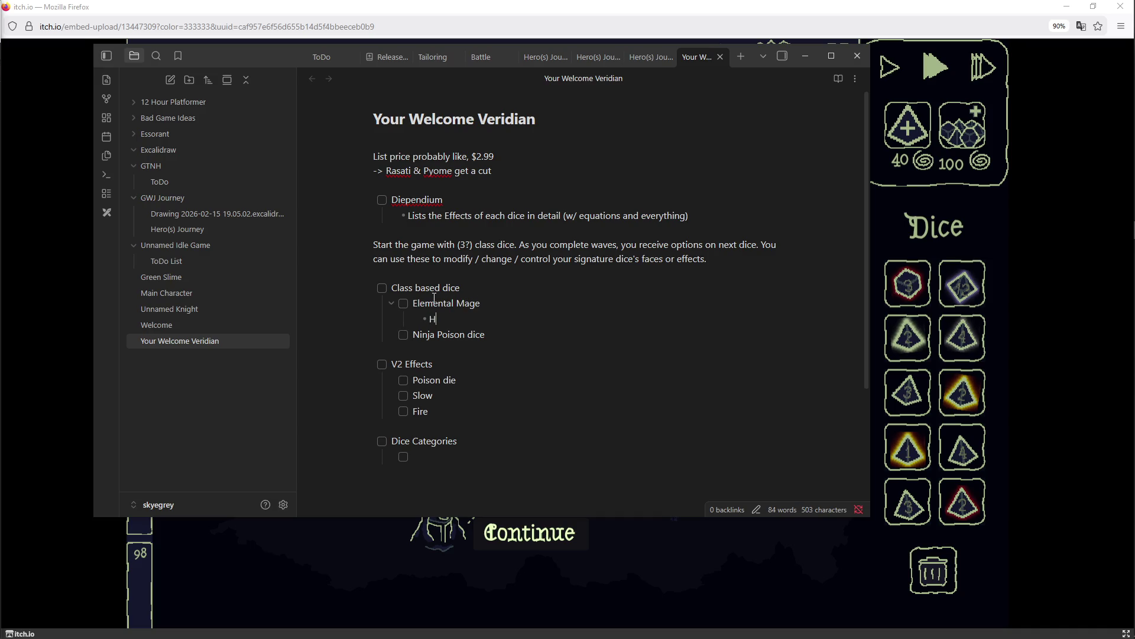
{"action": "type", "text": "Starts with one Fire die, one "}
{"action": "type", "text": "Ice die and one "}
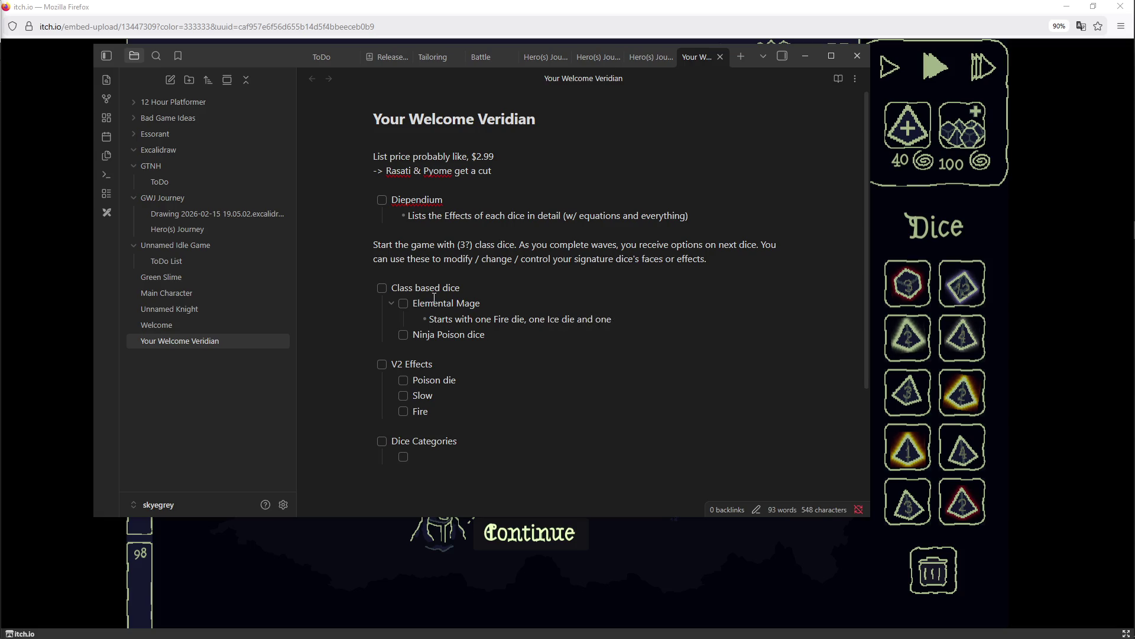
{"action": "type", "text": "Electri"}
{"action": "key", "text": "BackSpace"}
{"action": "key", "text": "BackSpace"}
{"action": "type", "text": "ric die"}
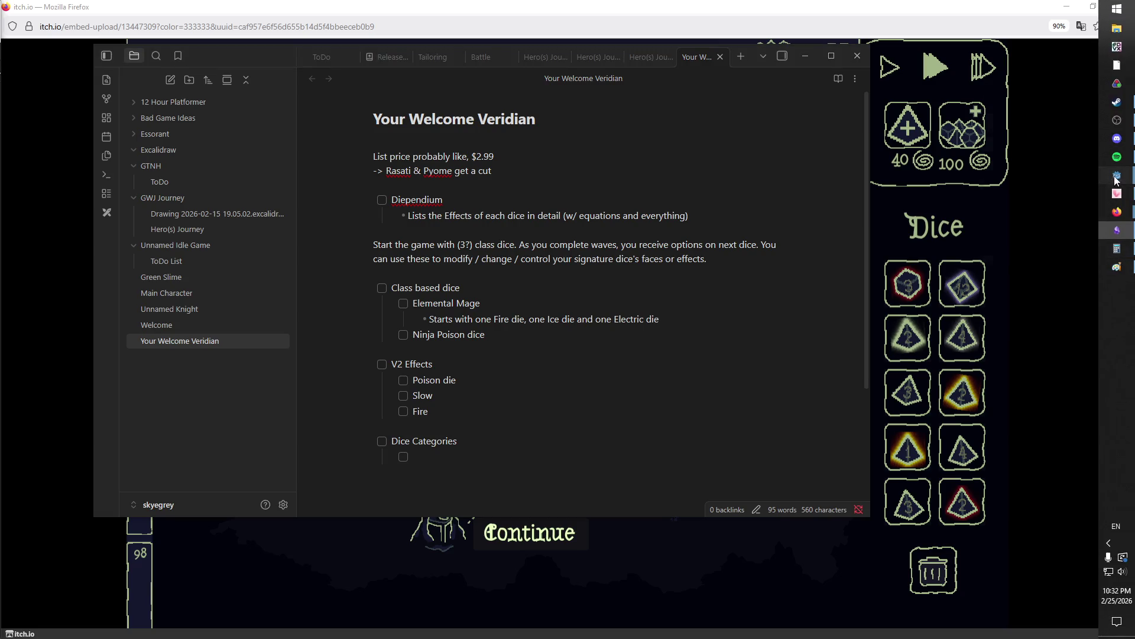
{"action": "left_click", "coordinate": [1071, 130]}
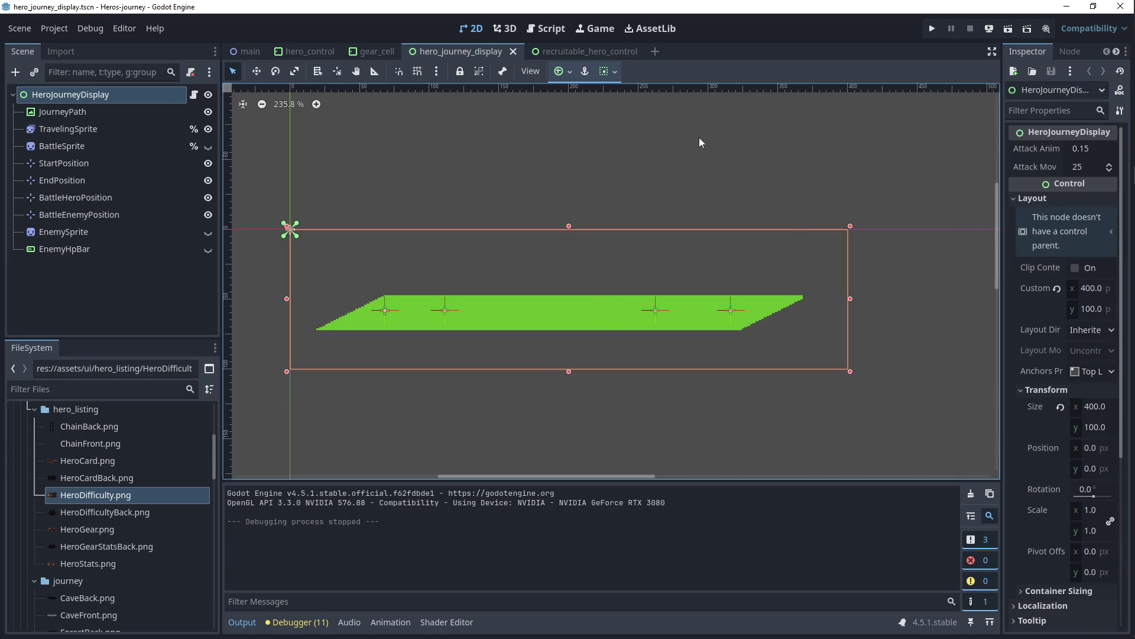
Step: Run the game, recruit Vesryn and Simimar from the Tavern, and review Vesryn's stats and gear
{"action": "left_click", "coordinate": [932, 29]}
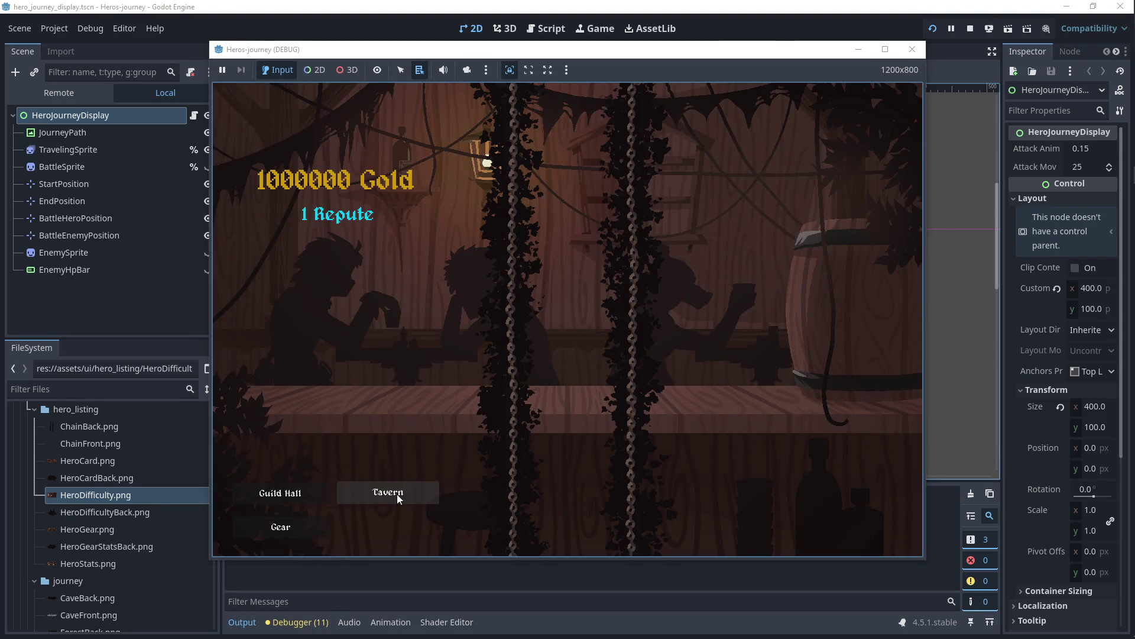
{"action": "left_click", "coordinate": [397, 493]}
{"action": "left_click", "coordinate": [406, 203]}
{"action": "left_click", "coordinate": [405, 258]}
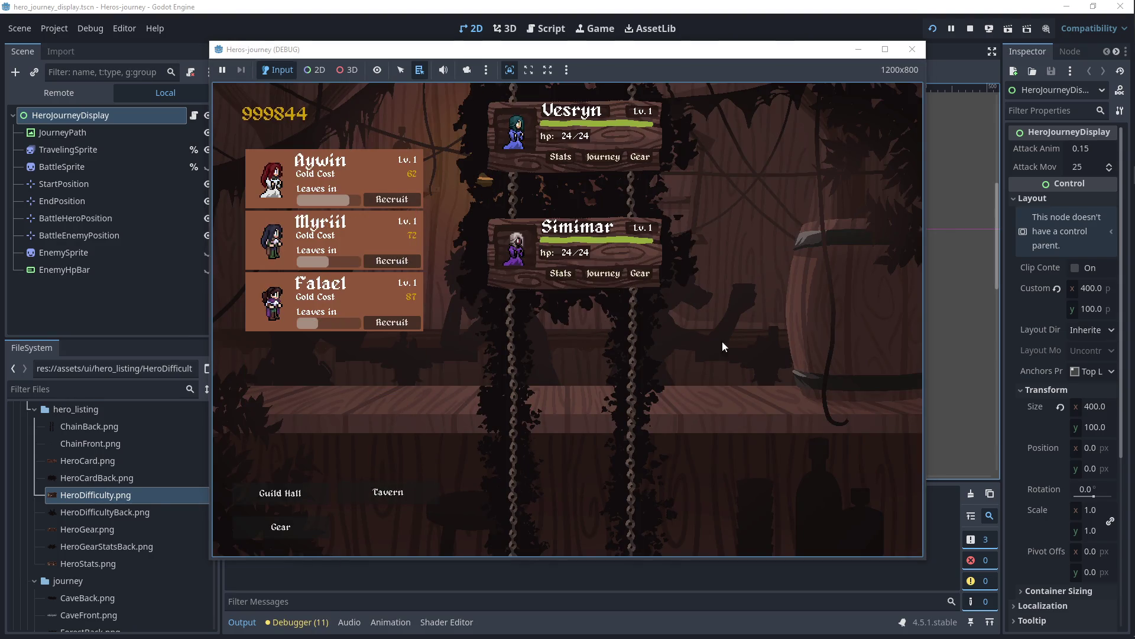
{"action": "left_click", "coordinate": [564, 158]}
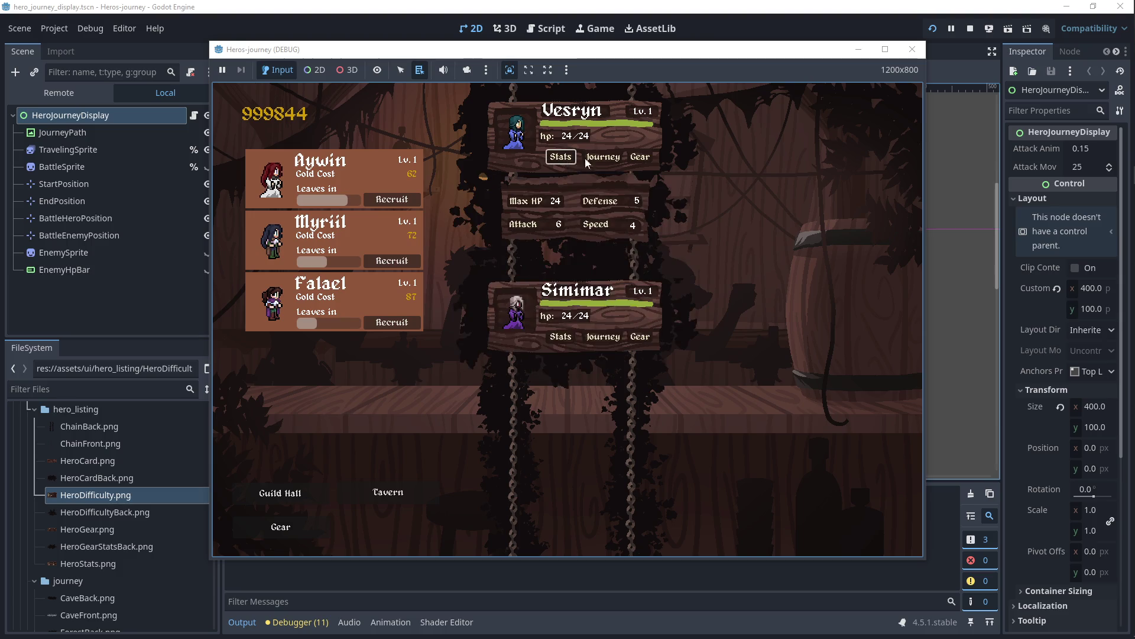
{"action": "left_click", "coordinate": [641, 158]}
{"action": "left_click", "coordinate": [565, 161]}
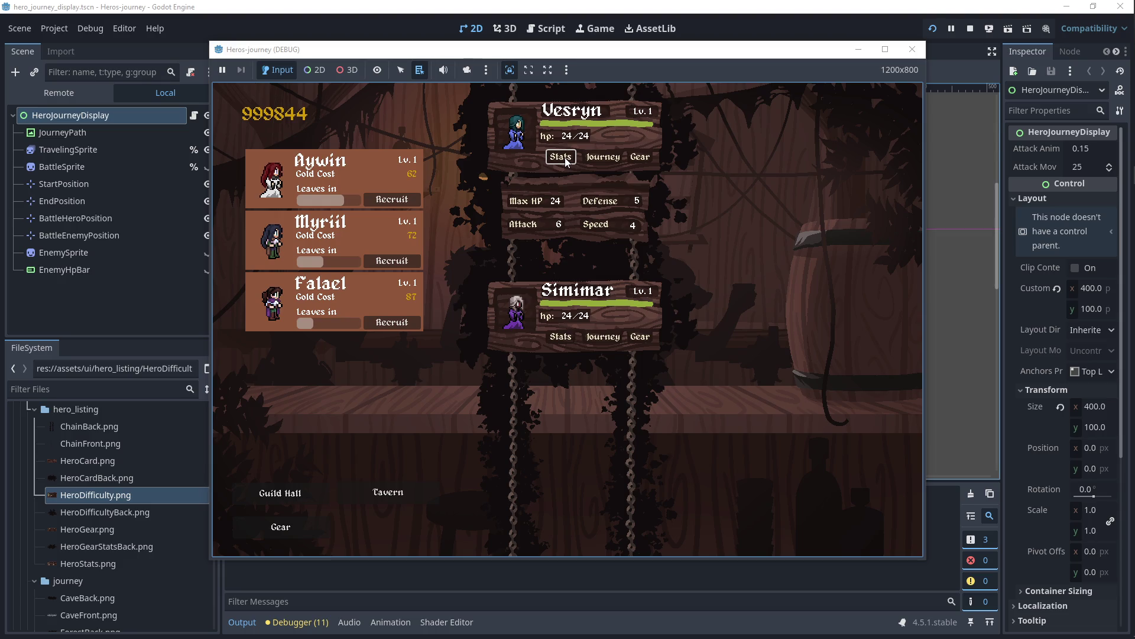
Step: Send a hero on a journey at a chosen difficulty, then stop the running game
{"action": "left_click", "coordinate": [612, 157]}
{"action": "left_click", "coordinate": [649, 146]}
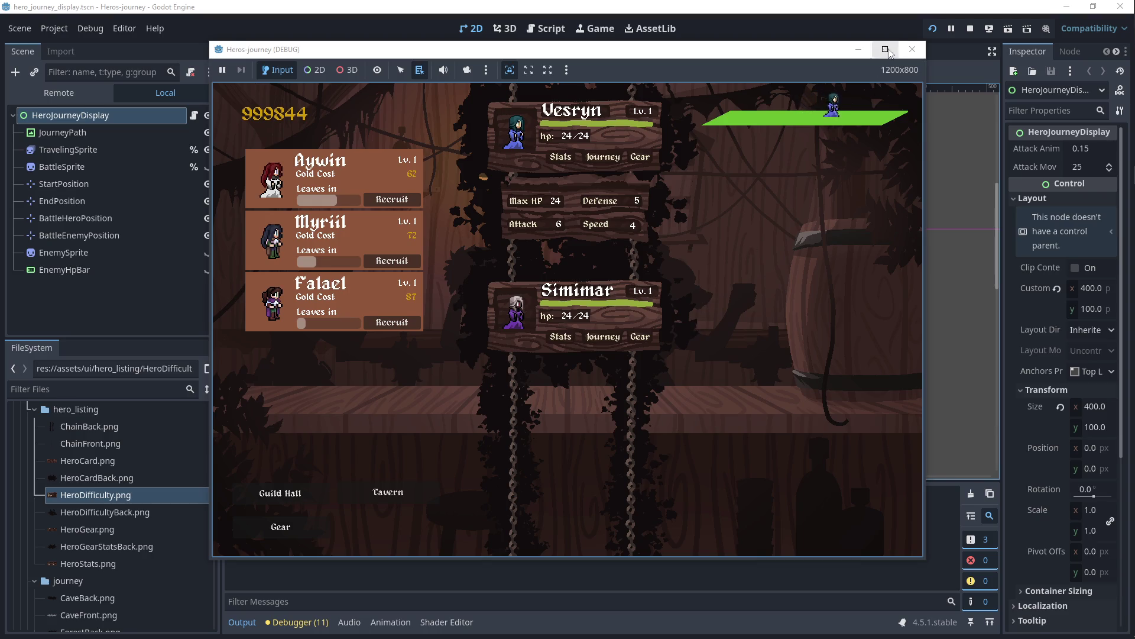
{"action": "left_click", "coordinate": [914, 49]}
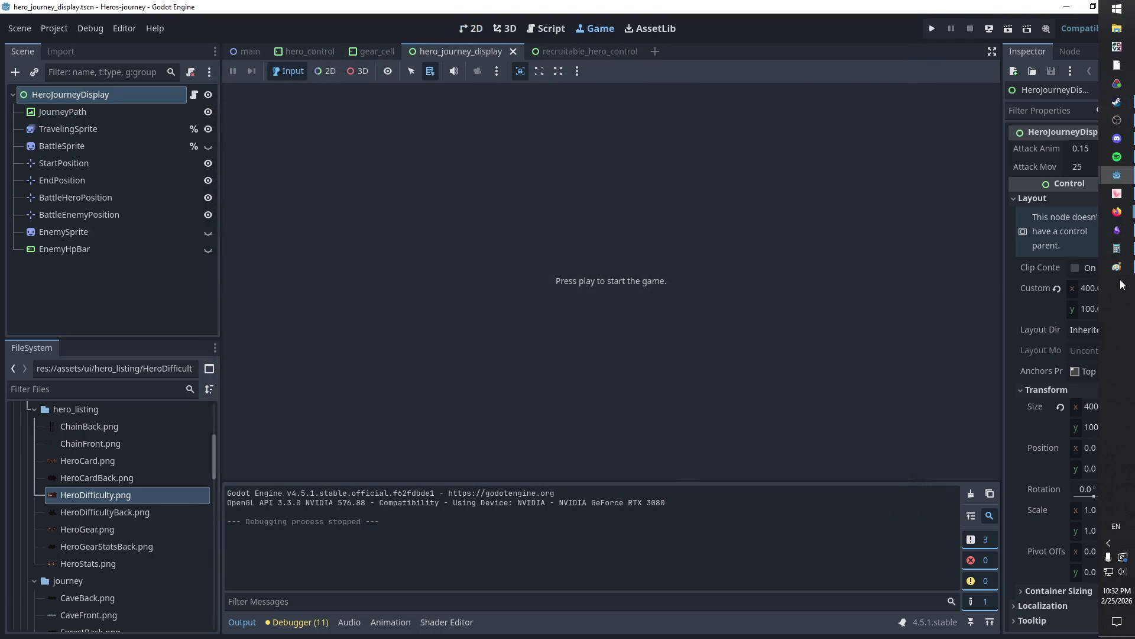
Step: Refocus the note, review the lines after Ninja Poison dice, and return focus to Godot
{"action": "left_click", "coordinate": [1123, 230]}
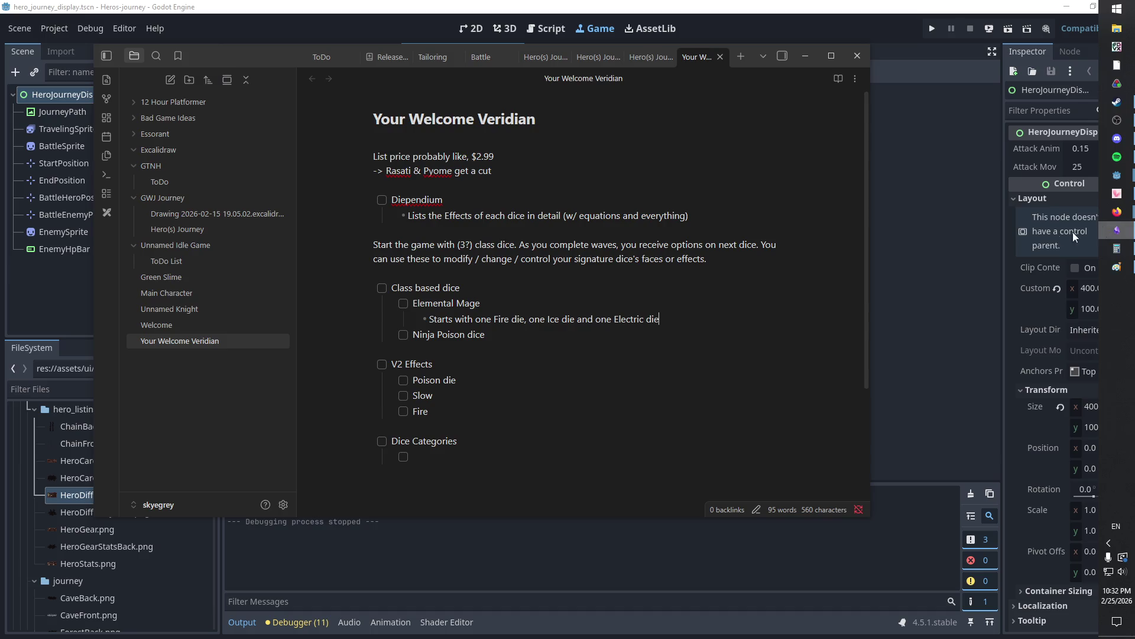
{"action": "left_click", "coordinate": [456, 380]}
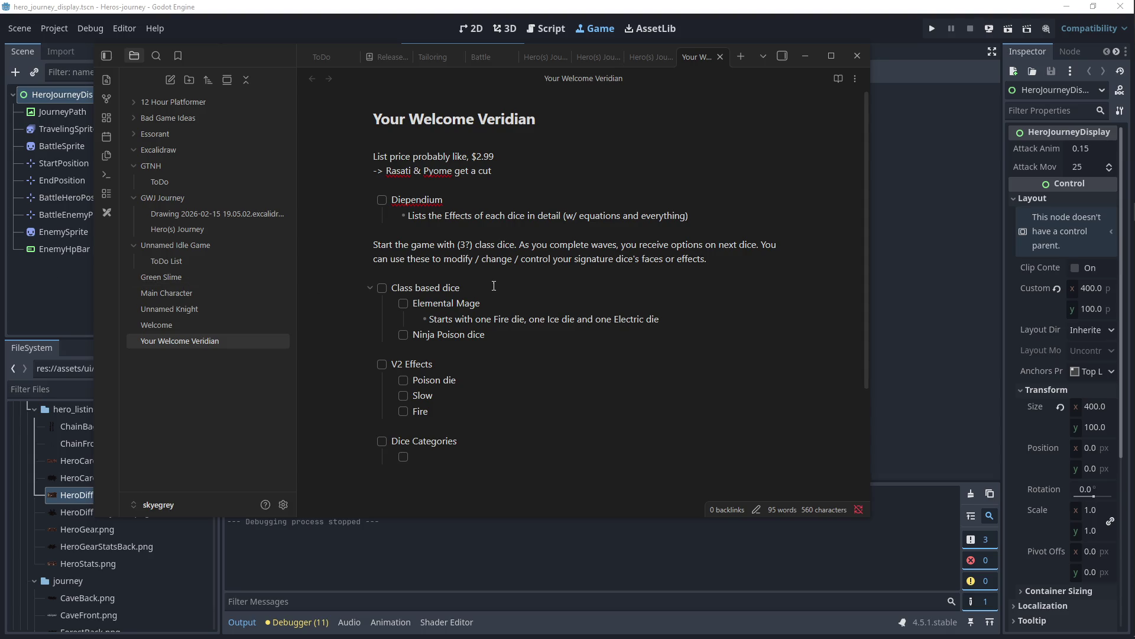
{"action": "left_click", "coordinate": [119, 266]}
{"action": "left_click", "coordinate": [488, 337]}
{"action": "mouse_move", "coordinate": [429, 318]}
{"action": "left_mouse_down"}
{"action": "mouse_move", "coordinate": [497, 335]}
{"action": "mouse_move", "coordinate": [661, 319]}
{"action": "left_mouse_up"}
{"action": "key", "text": "Down"}
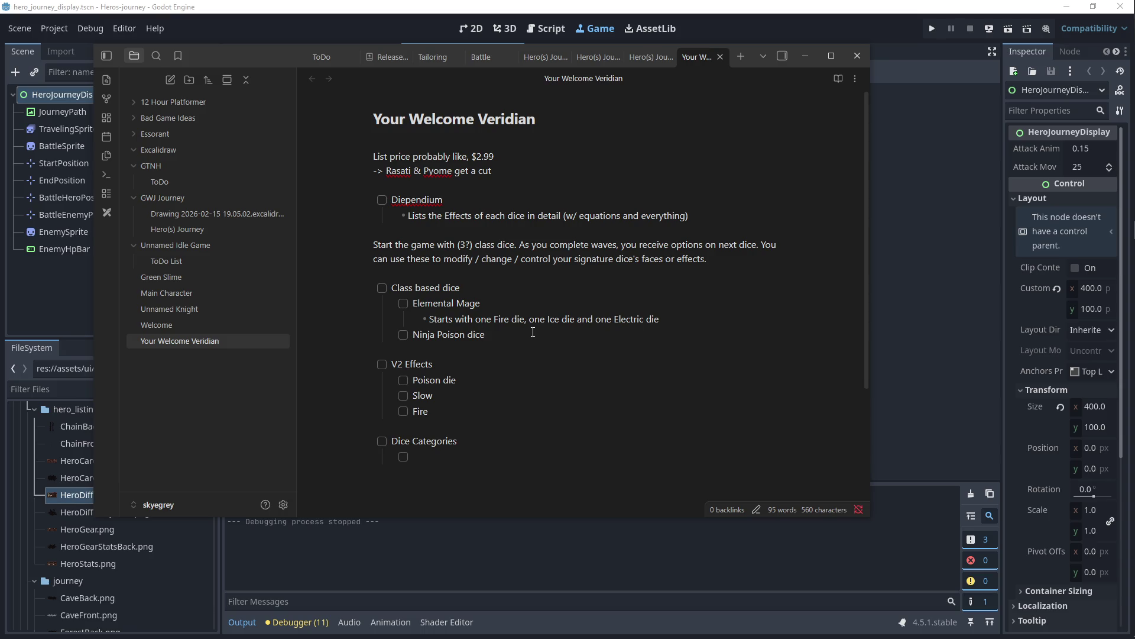
{"action": "left_click", "coordinate": [53, 327]}
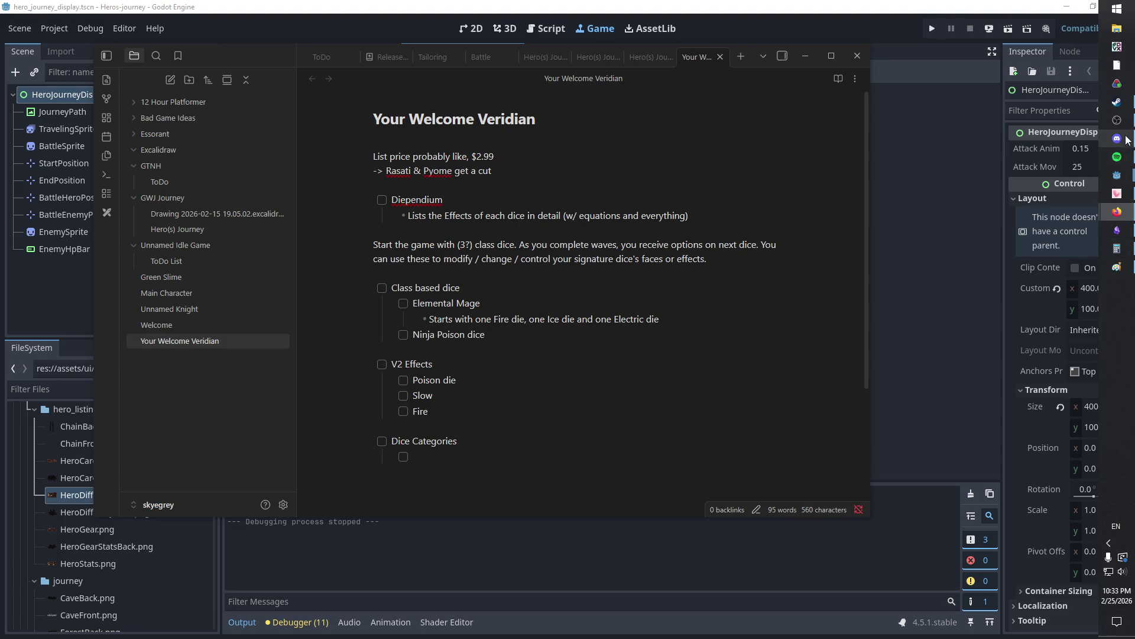
Step: Minimize Obsidian and show the hero_control scene in Godot's 2D view with StatsPage selected
{"action": "left_click", "coordinate": [1047, 105]}
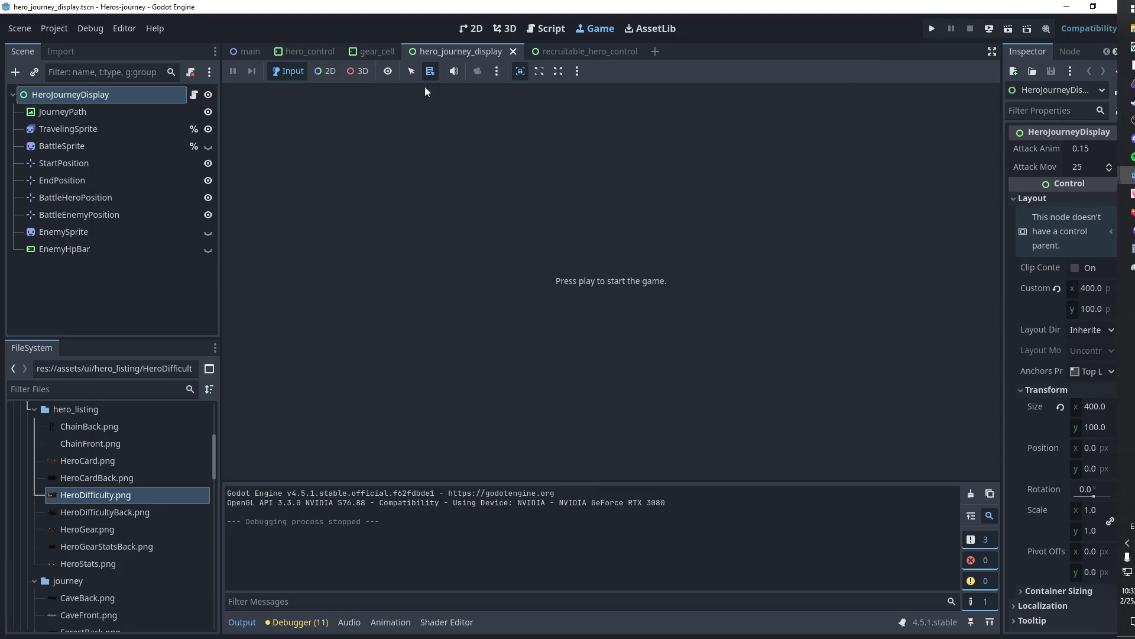
{"action": "left_click", "coordinate": [304, 52]}
{"action": "left_click", "coordinate": [475, 51]}
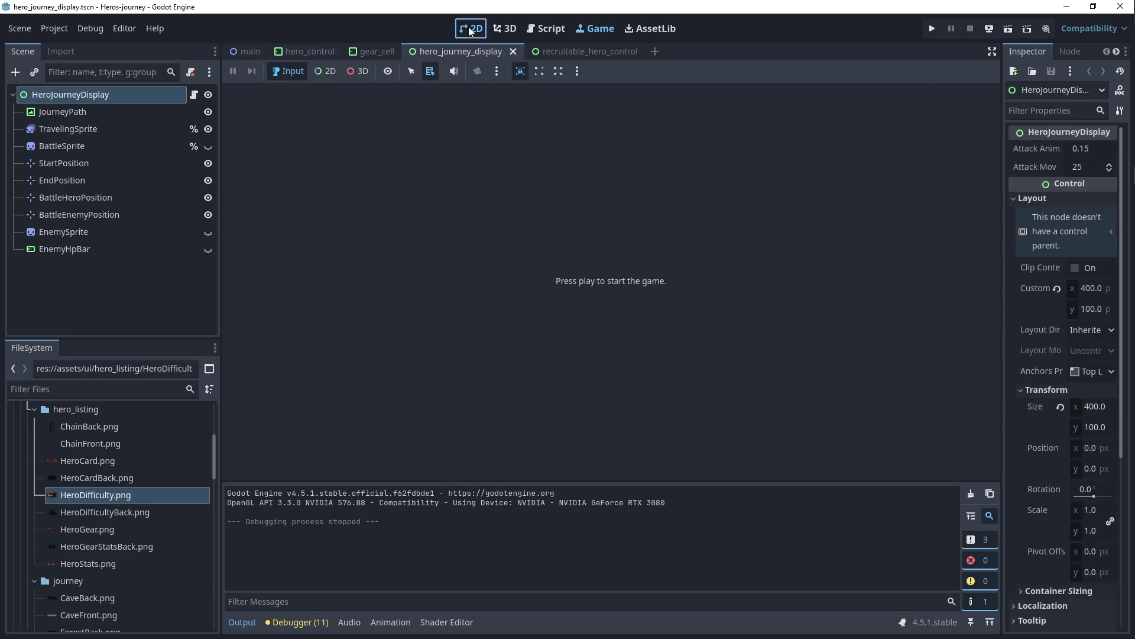
{"action": "left_click", "coordinate": [470, 29]}
{"action": "left_click", "coordinate": [286, 51]}
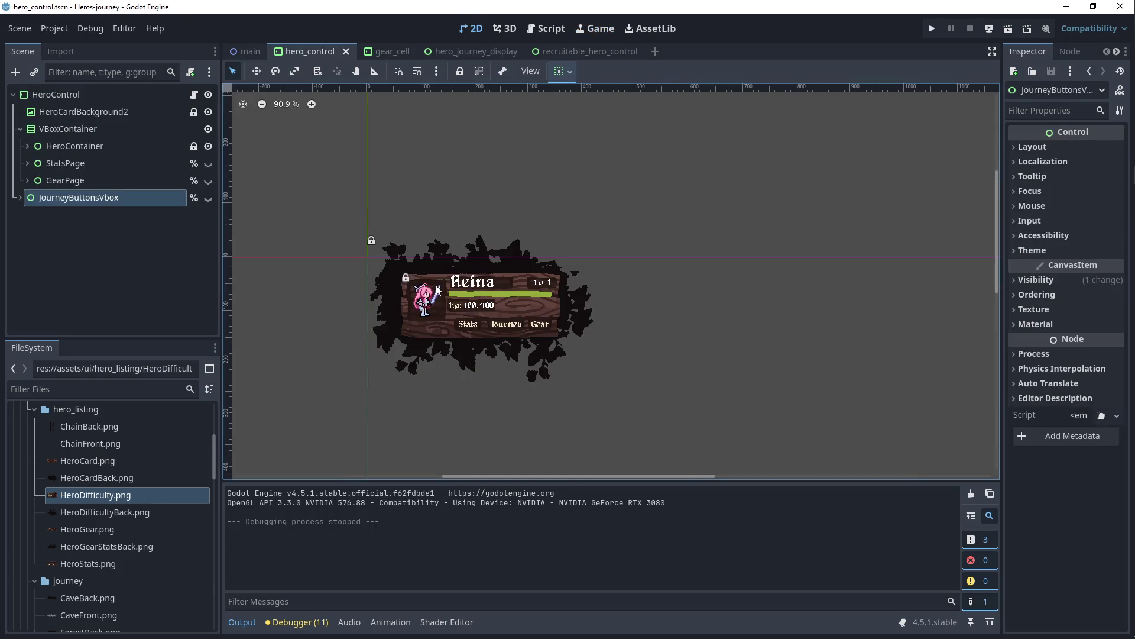
{"action": "scroll", "coordinate": [445, 279], "scroll_direction": "up", "scroll_amount": 5}
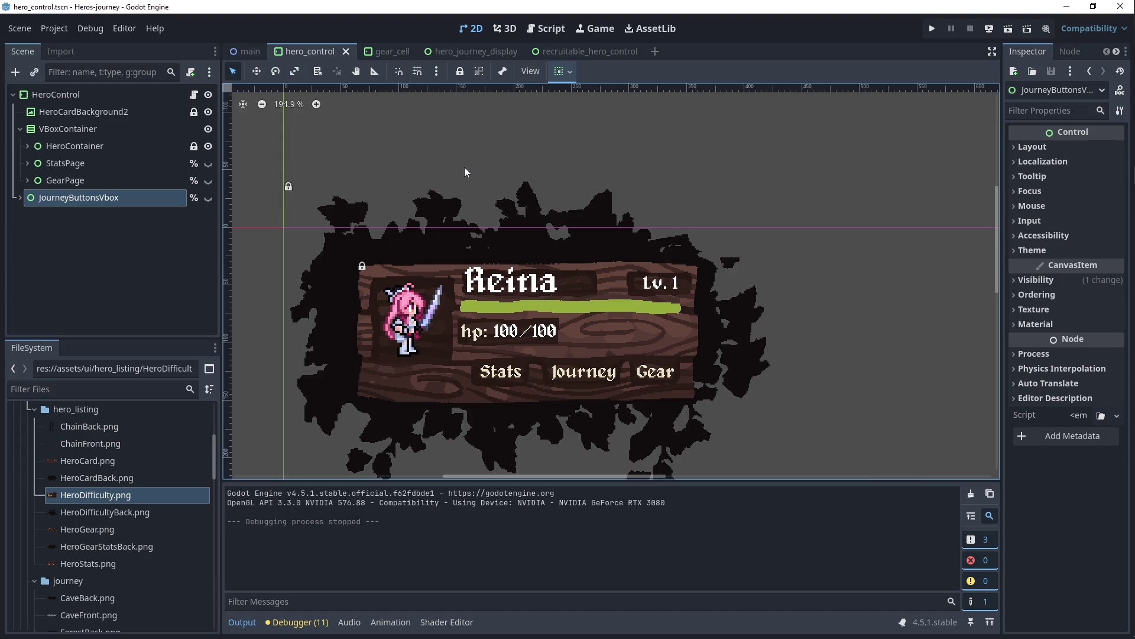
{"action": "left_click", "coordinate": [101, 178]}
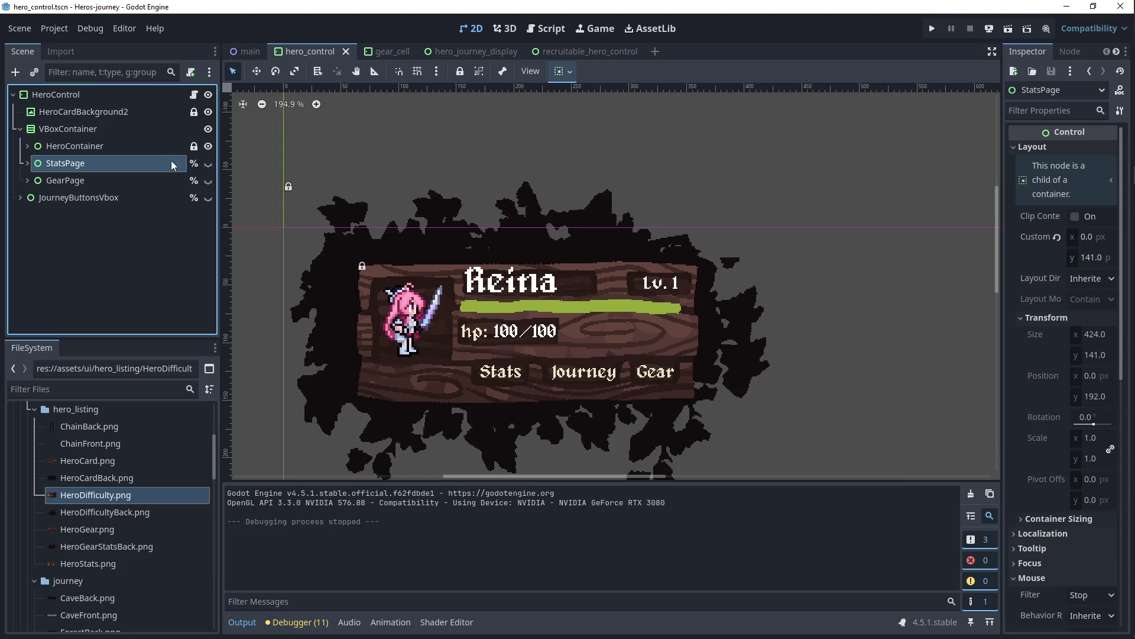
Step: Make StatsPage visible on the canvas and center the view on HeroContainer
{"action": "left_click", "coordinate": [208, 164]}
{"action": "left_click", "coordinate": [26, 163]}
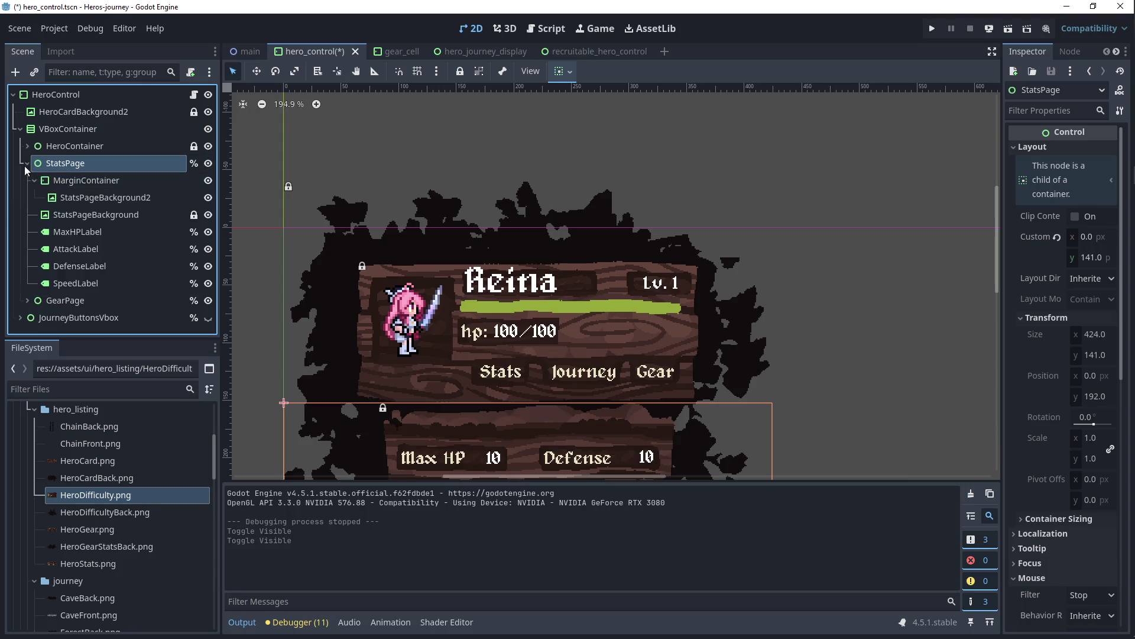
{"action": "left_click", "coordinate": [86, 181]}
{"action": "scroll", "coordinate": [409, 267], "scroll_direction": "down", "scroll_amount": 2}
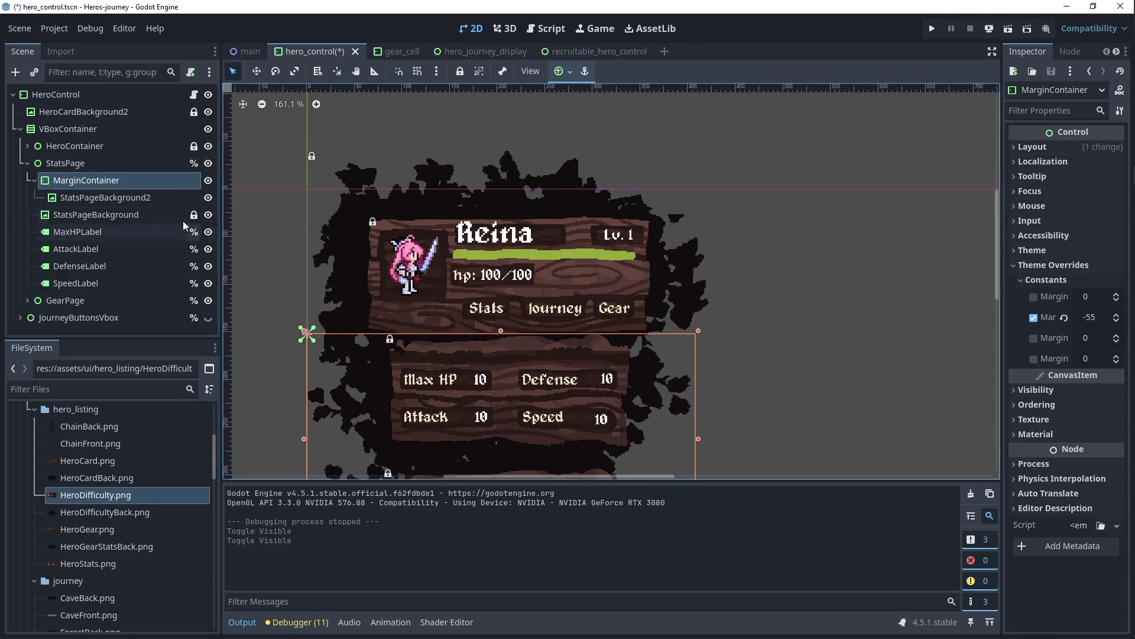
{"action": "left_click", "coordinate": [88, 163]}
{"action": "left_click", "coordinate": [54, 128]}
{"action": "left_click", "coordinate": [34, 146]}
{"action": "double_click", "coordinate": [33, 146]}
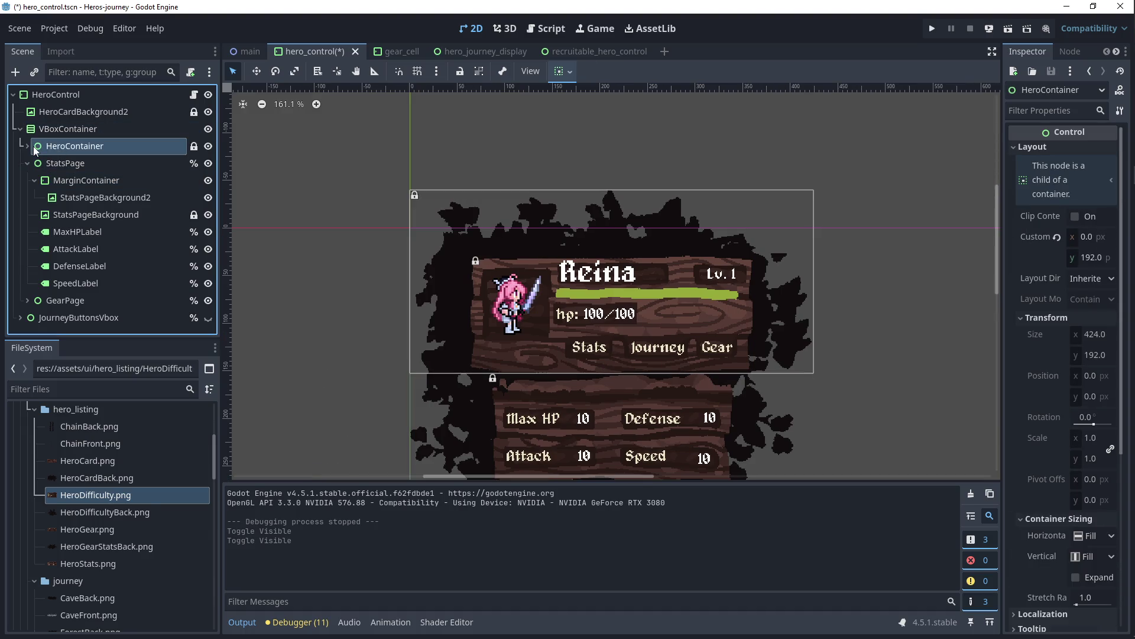
{"action": "scroll", "coordinate": [798, 275], "scroll_direction": "down", "scroll_amount": 1}
Step: Inspect HeroContainer's children and lower its Custom Minimum Size y toward 180
{"action": "left_click", "coordinate": [26, 145]}
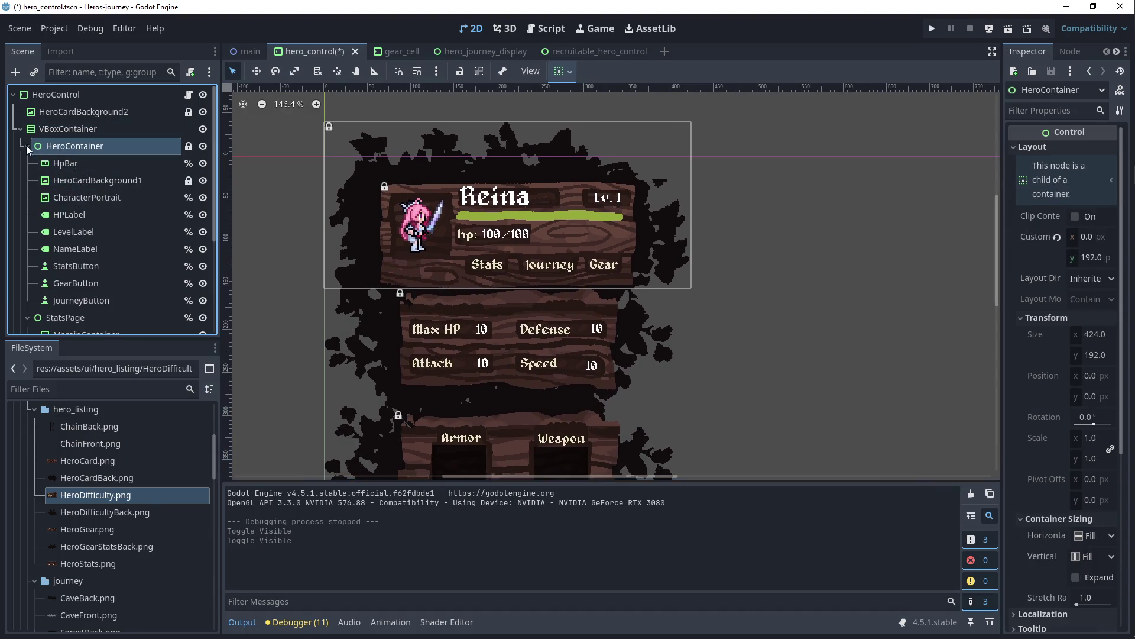
{"action": "left_click", "coordinate": [58, 164]}
{"action": "left_click", "coordinate": [67, 197]}
{"action": "left_click", "coordinate": [71, 162]}
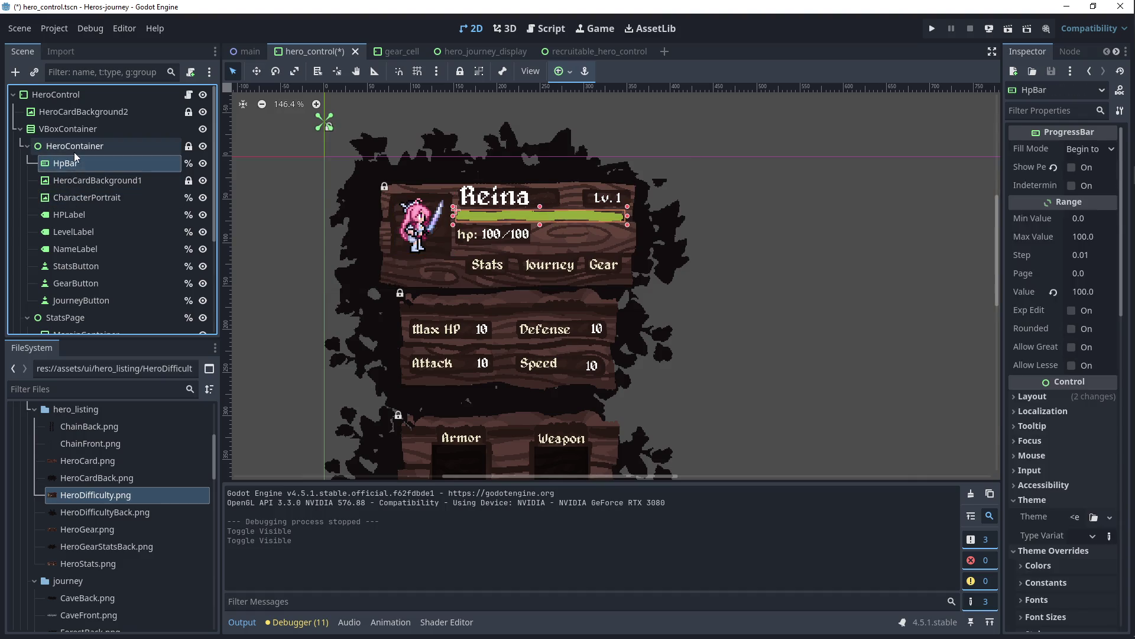
{"action": "left_click", "coordinate": [1083, 259]}
{"action": "scroll", "coordinate": [1082, 258], "scroll_direction": "down", "scroll_amount": 2}
{"action": "scroll", "coordinate": [1082, 259], "scroll_direction": "down", "scroll_amount": 1}
{"action": "scroll", "coordinate": [1082, 258], "scroll_direction": "down", "scroll_amount": 3}
{"action": "scroll", "coordinate": [1081, 258], "scroll_direction": "down", "scroll_amount": 2}
{"action": "scroll", "coordinate": [1081, 259], "scroll_direction": "down", "scroll_amount": 2}
{"action": "scroll", "coordinate": [1083, 257], "scroll_direction": "down", "scroll_amount": 2}
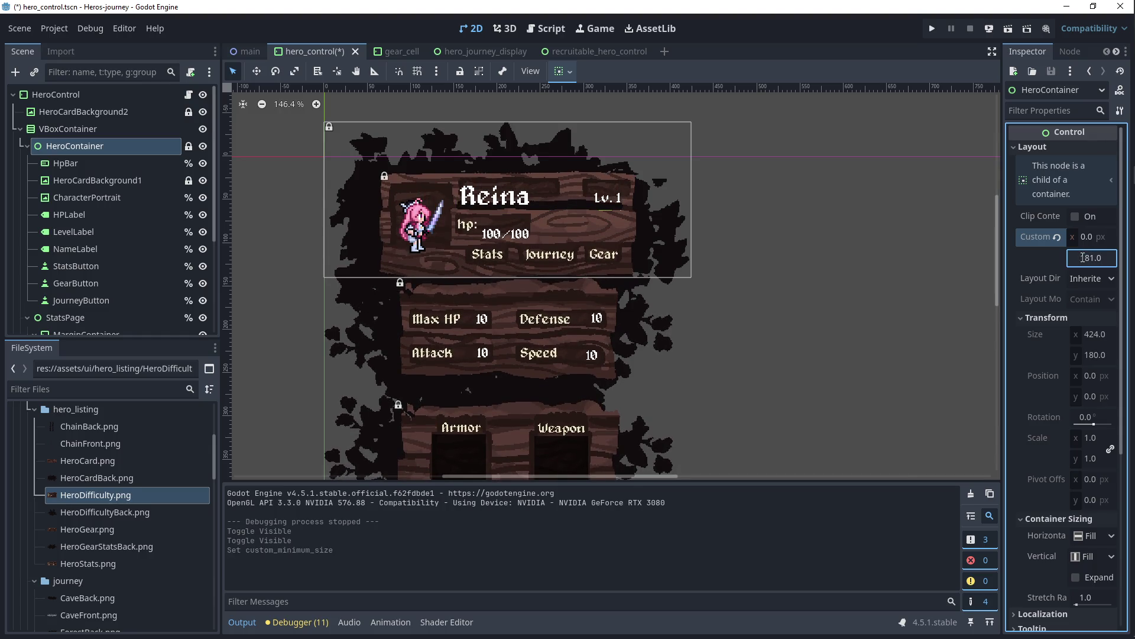
Step: Undo the height change and reselect HeroContainer in the scene tree
{"action": "left_click", "coordinate": [929, 299]}
{"action": "key", "text": "ctrl+z"}
{"action": "key", "text": "ctrl+z"}
{"action": "left_click", "coordinate": [439, 327]}
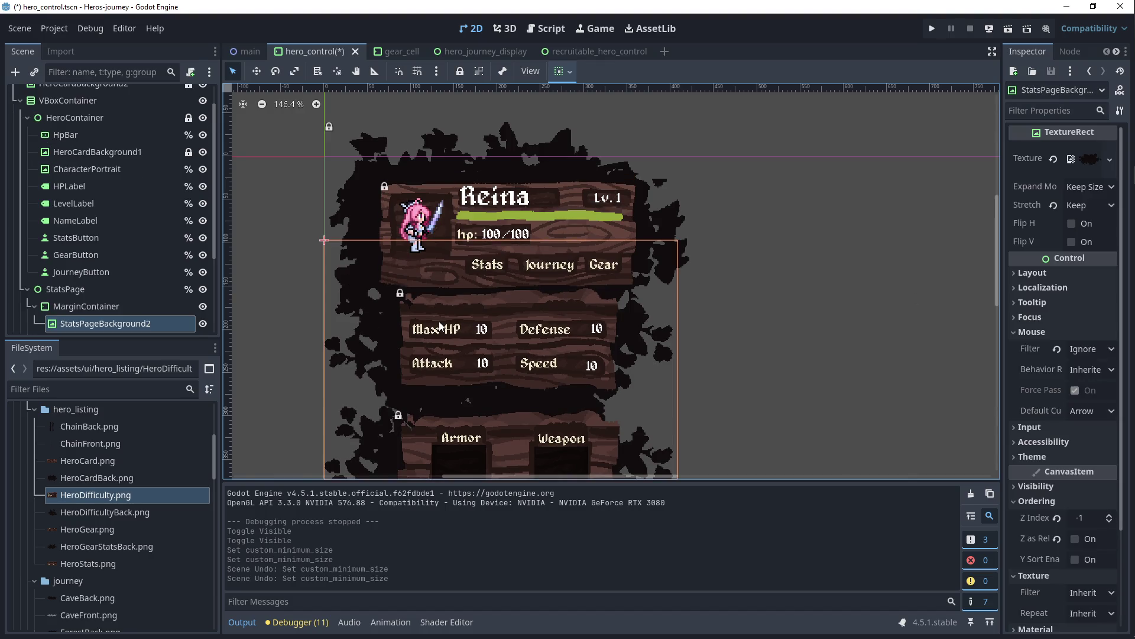
{"action": "left_click", "coordinate": [423, 254]}
{"action": "left_click", "coordinate": [348, 187]}
{"action": "left_click", "coordinate": [67, 100]}
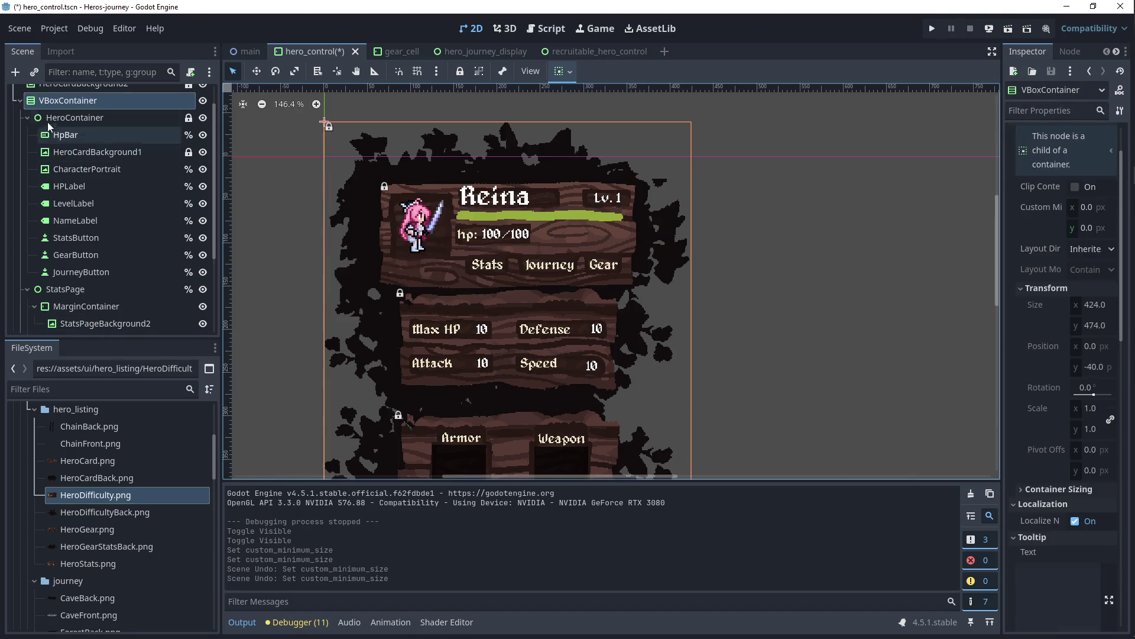
{"action": "left_click", "coordinate": [33, 117]}
{"action": "left_click", "coordinate": [75, 146]}
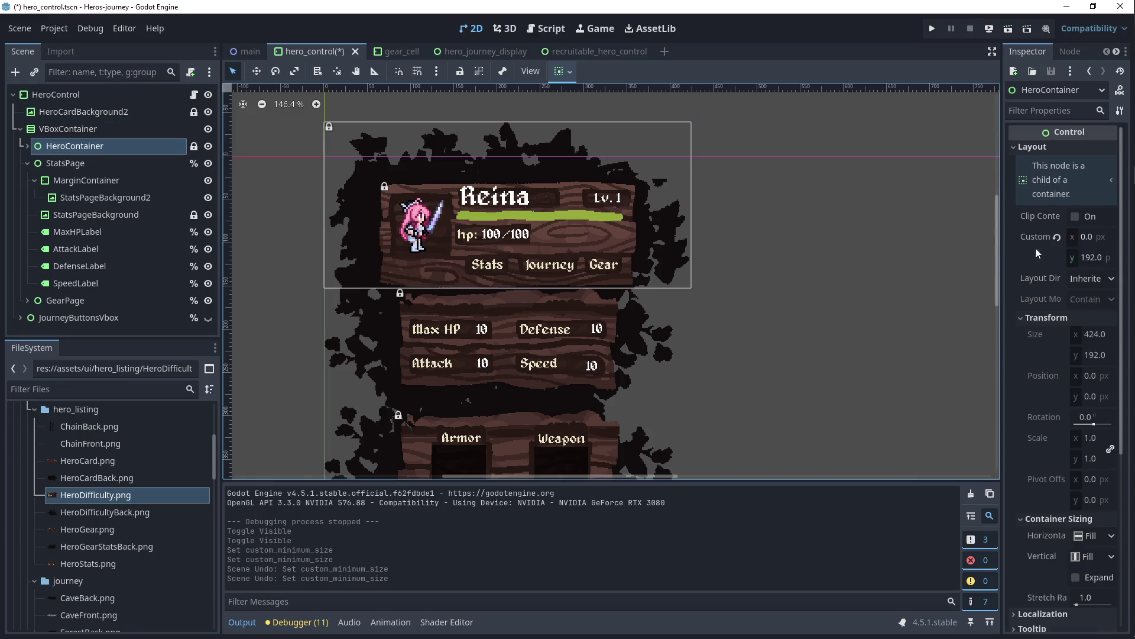
Step: Step HeroContainer's minimum height down again, undo it back to 192, and collapse MarginContainer
{"action": "left_click", "coordinate": [1083, 258]}
{"action": "key", "text": "Down"}
{"action": "key", "text": "Down"}
{"action": "key", "text": "Down"}
{"action": "key", "text": "Down"}
{"action": "key", "text": "Down"}
{"action": "key", "text": "Down"}
{"action": "key", "text": "Down"}
{"action": "key", "text": "Down"}
{"action": "key", "text": "Down"}
{"action": "key", "text": "Down"}
{"action": "key", "text": "Down"}
{"action": "key", "text": "Down"}
{"action": "key", "text": "Down"}
{"action": "key", "text": "Down"}
{"action": "key", "text": "Down"}
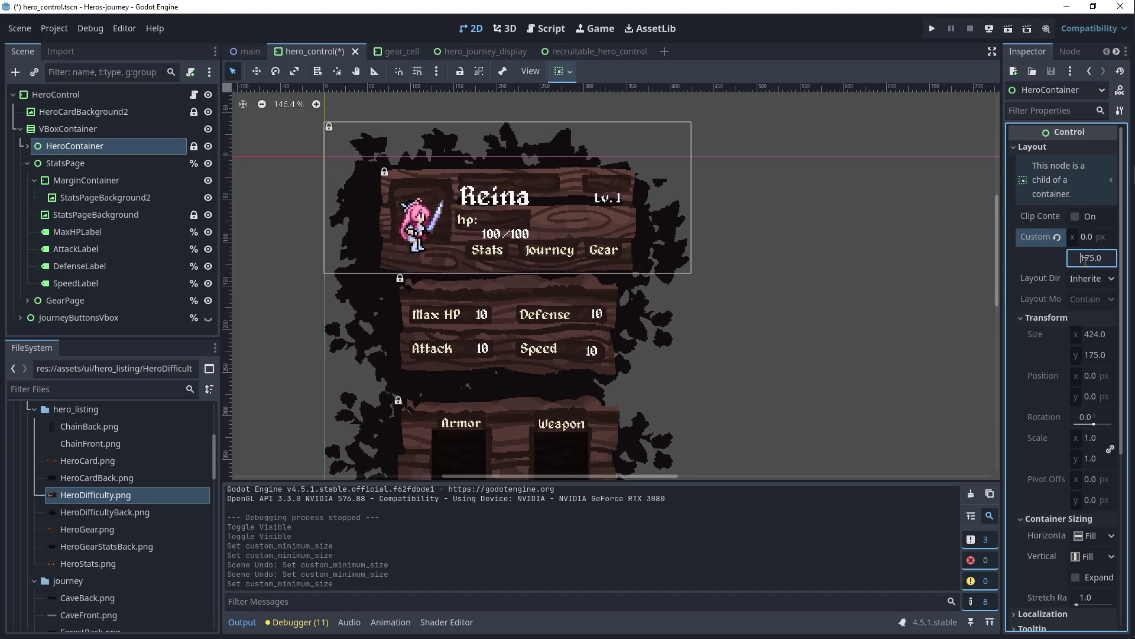
{"action": "key", "text": "Return"}
{"action": "key", "text": "ctrl+z"}
{"action": "key", "text": "ctrl+z"}
{"action": "left_click", "coordinate": [106, 198]}
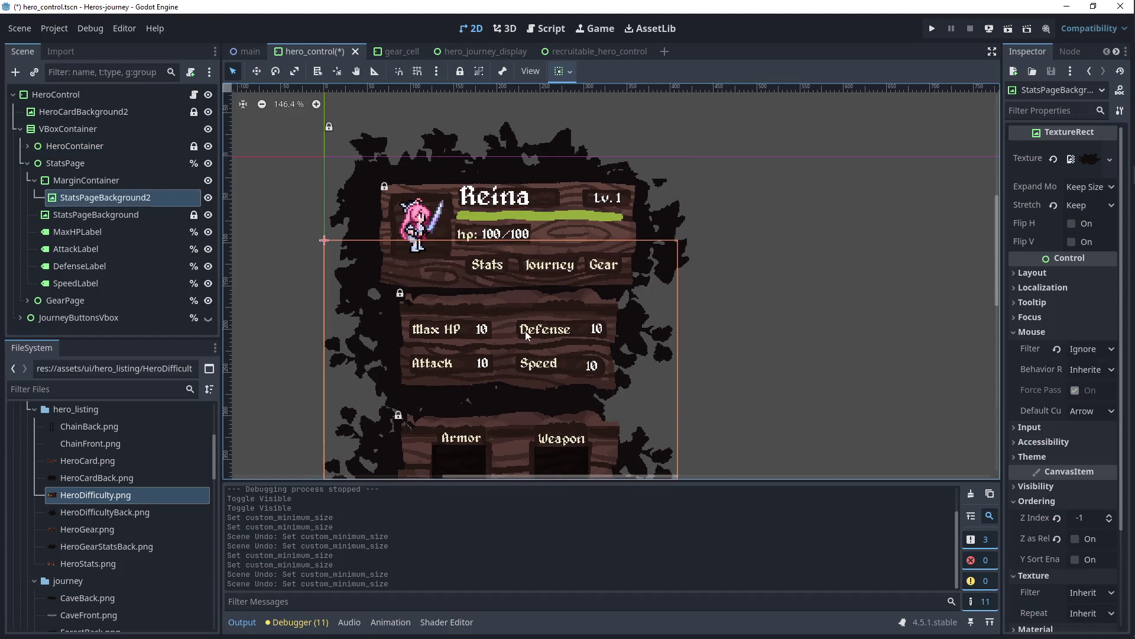
{"action": "key", "text": "Delete"}
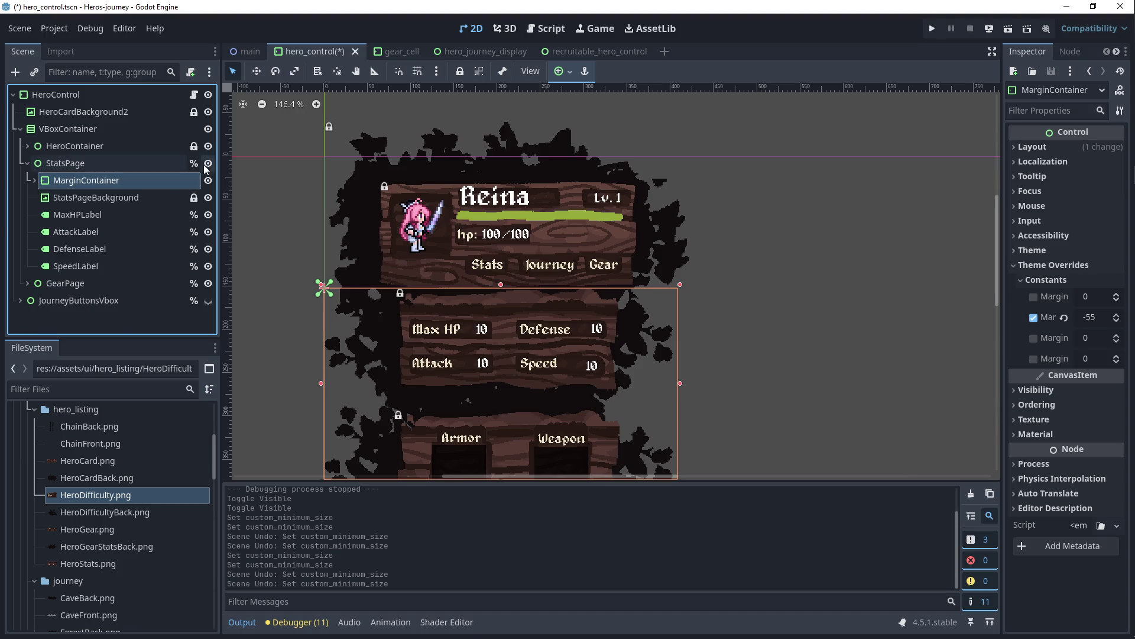
Step: Toggle StatsPage and GearPage visibility and change StatsPage's type to MarginContainer
{"action": "left_click", "coordinate": [208, 163]}
{"action": "left_click", "coordinate": [207, 283]}
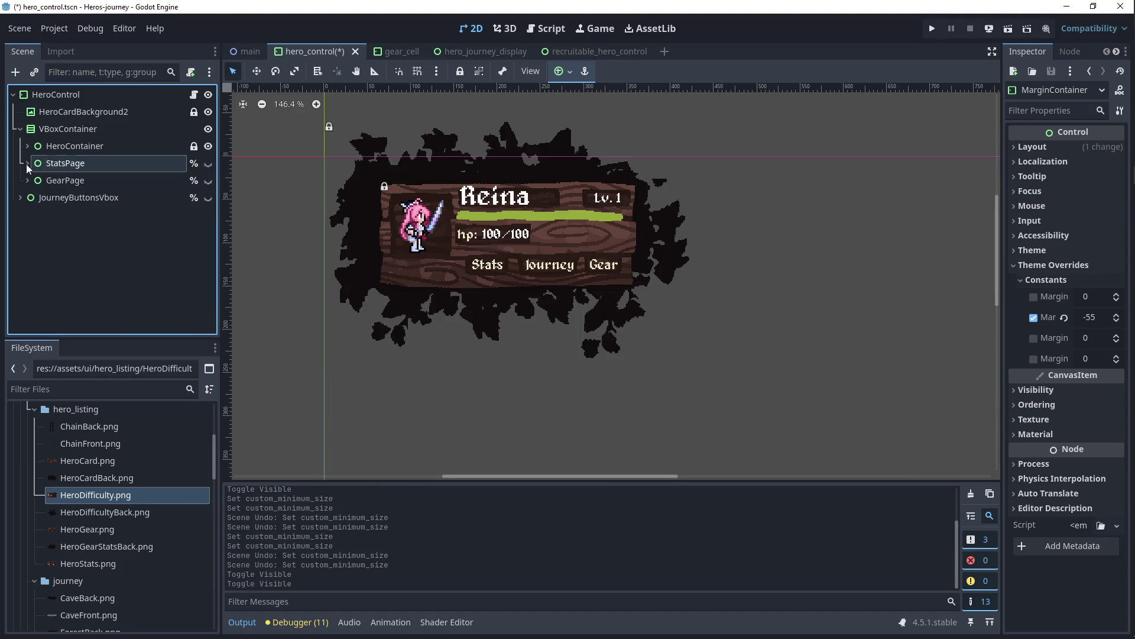
{"action": "left_click", "coordinate": [208, 162]}
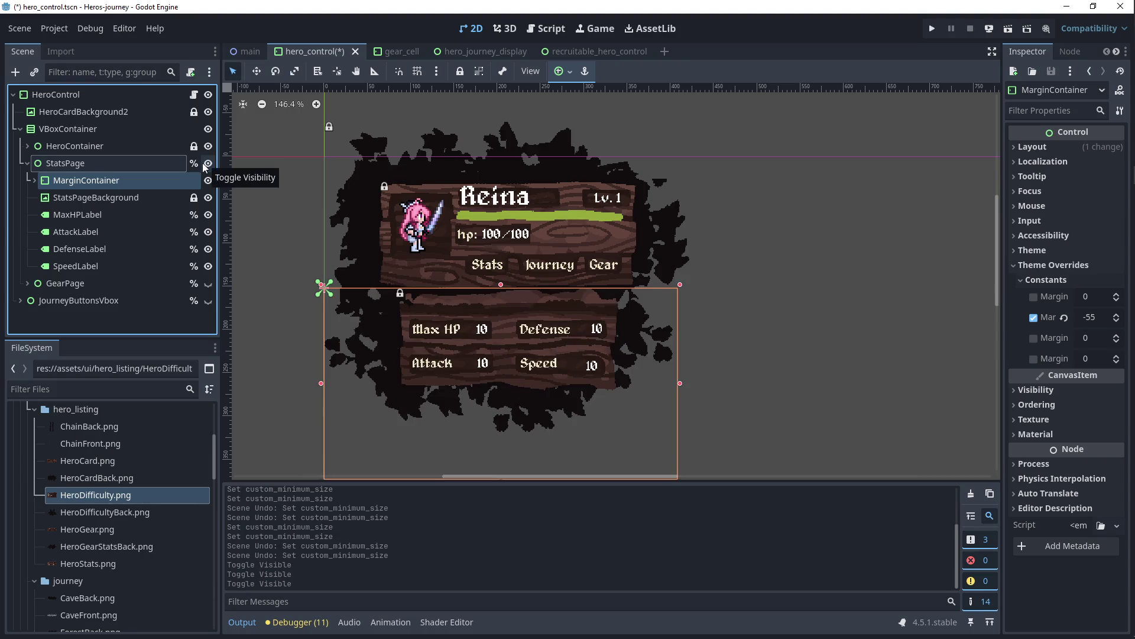
{"action": "left_click", "coordinate": [62, 166]}
{"action": "right_click", "coordinate": [62, 171]}
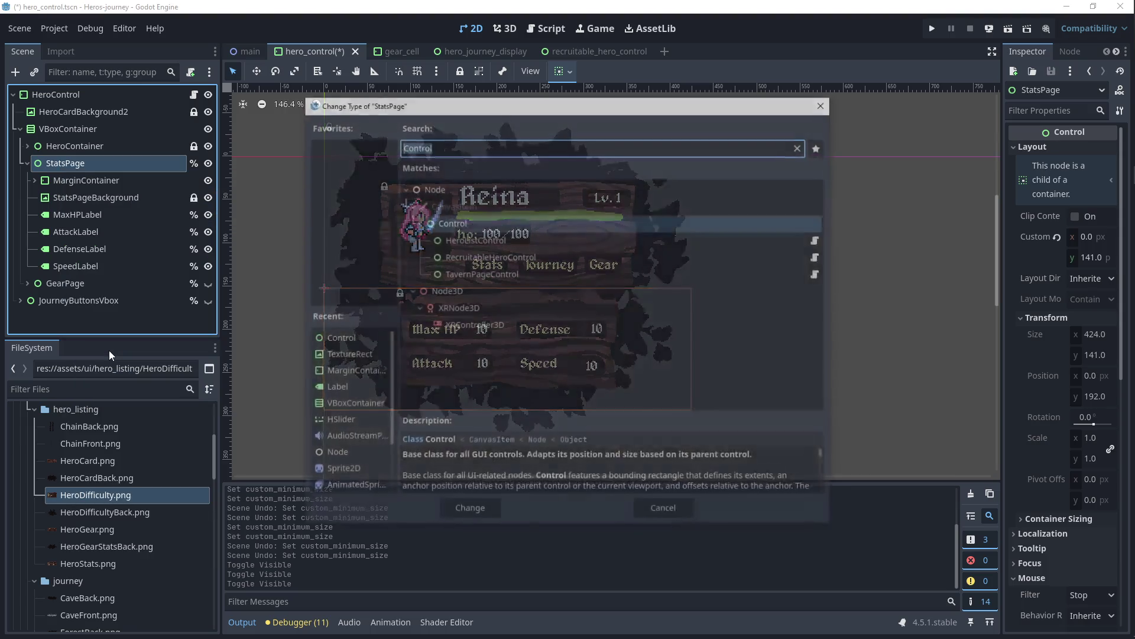
{"action": "left_click", "coordinate": [109, 350]}
{"action": "type", "text": "margin"}
{"action": "key", "text": "Return"}
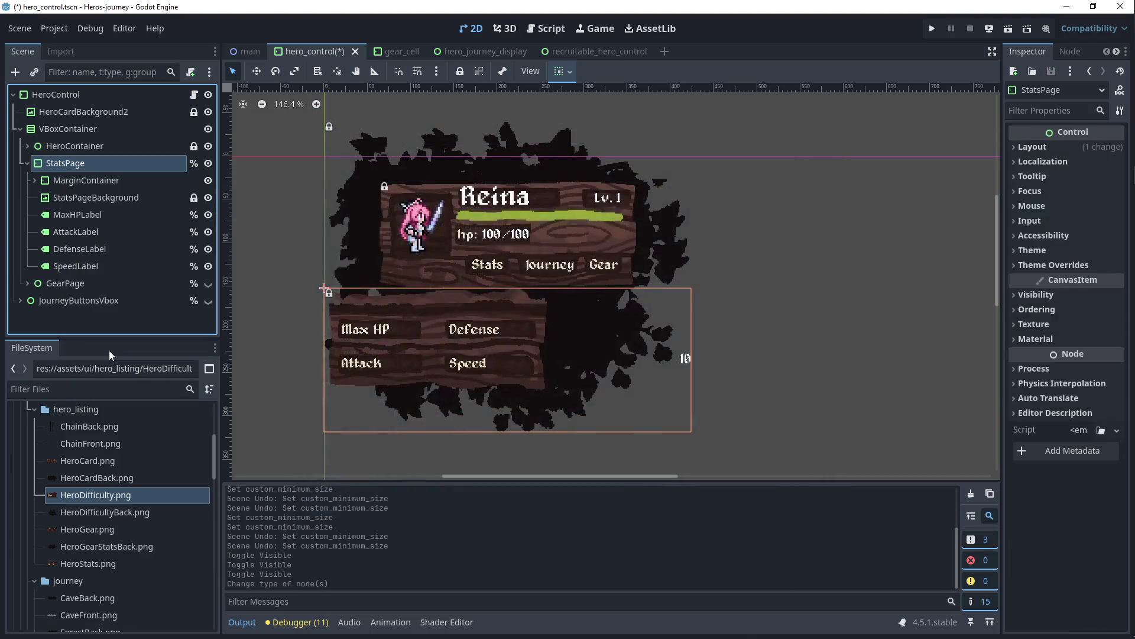
Step: Review MarginContainer's margin overrides and undo/redo the latest StatsPage visibility edits
{"action": "left_click", "coordinate": [107, 179]}
{"action": "left_click", "coordinate": [74, 197]}
{"action": "left_click", "coordinate": [82, 167]}
{"action": "left_click", "coordinate": [80, 181]}
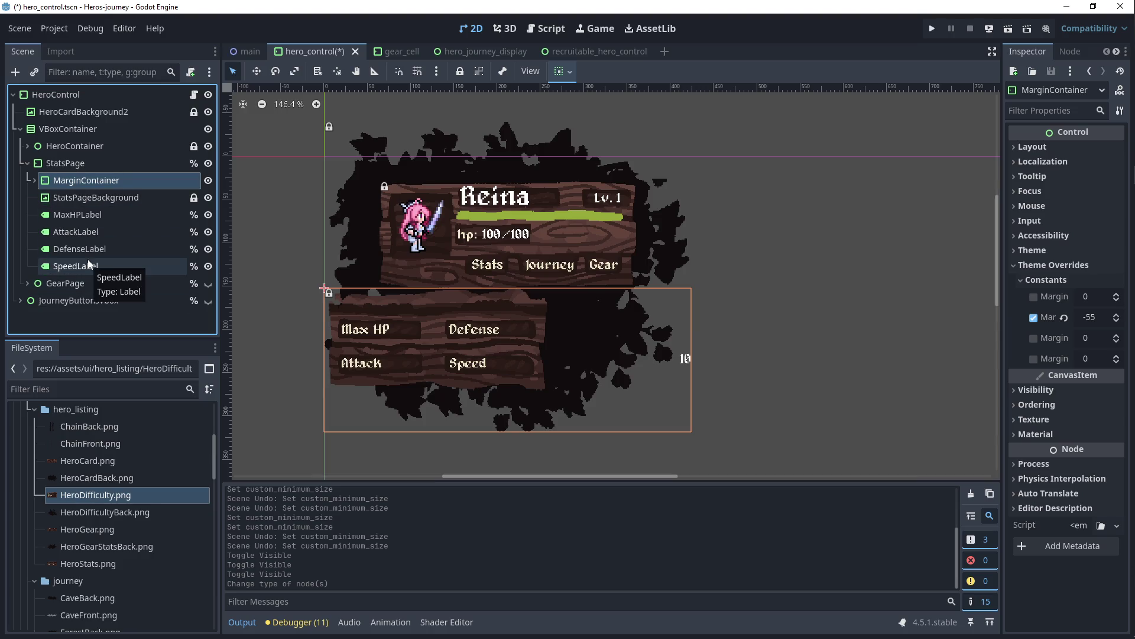
{"action": "key", "text": "Down"}
{"action": "key", "text": "Down"}
{"action": "key", "text": "Down"}
{"action": "key", "text": "Down"}
{"action": "key", "text": "Down"}
{"action": "key", "text": "Down"}
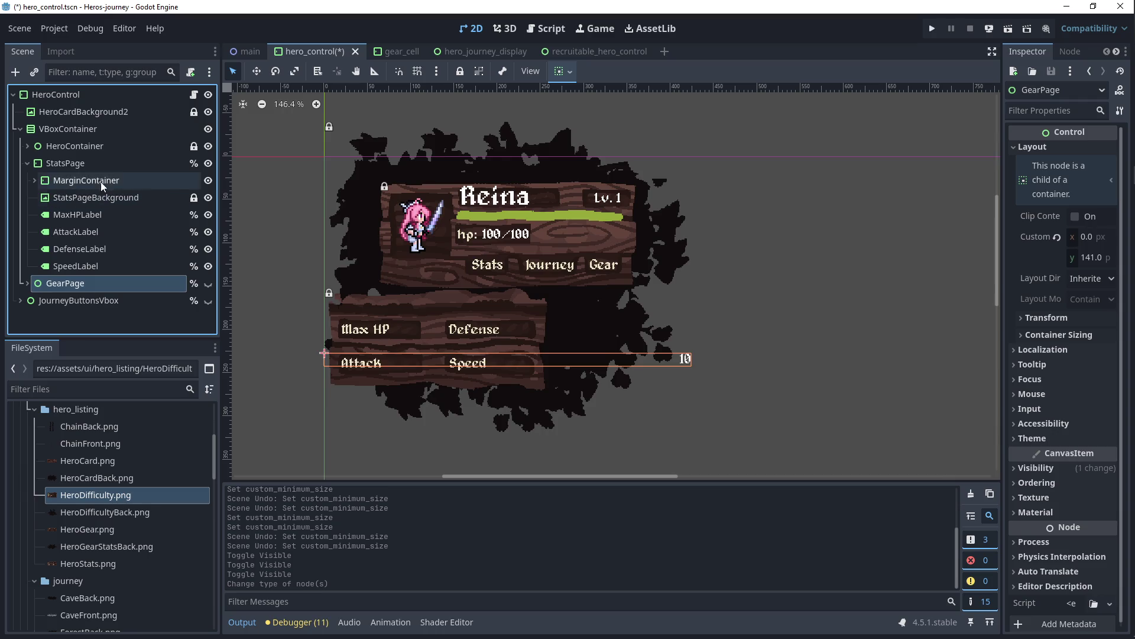
{"action": "key", "text": "ctrl+z"}
{"action": "key", "text": "ctrl+z"}
{"action": "key", "text": "ctrl+shift+z"}
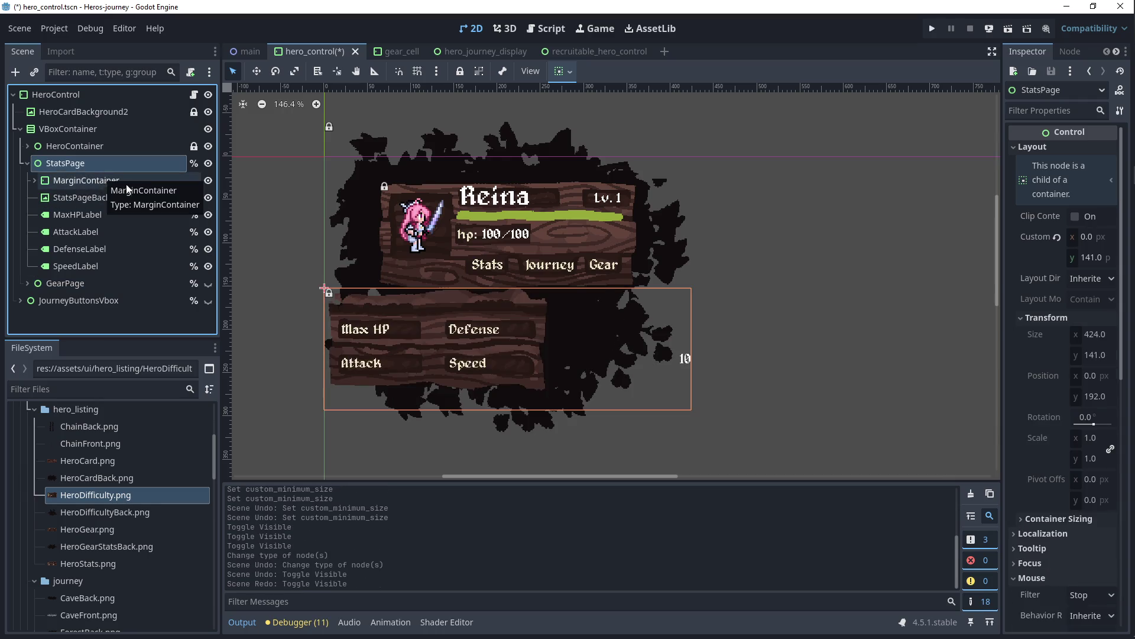
{"action": "key", "text": "ctrl+z"}
{"action": "key", "text": "ctrl+z"}
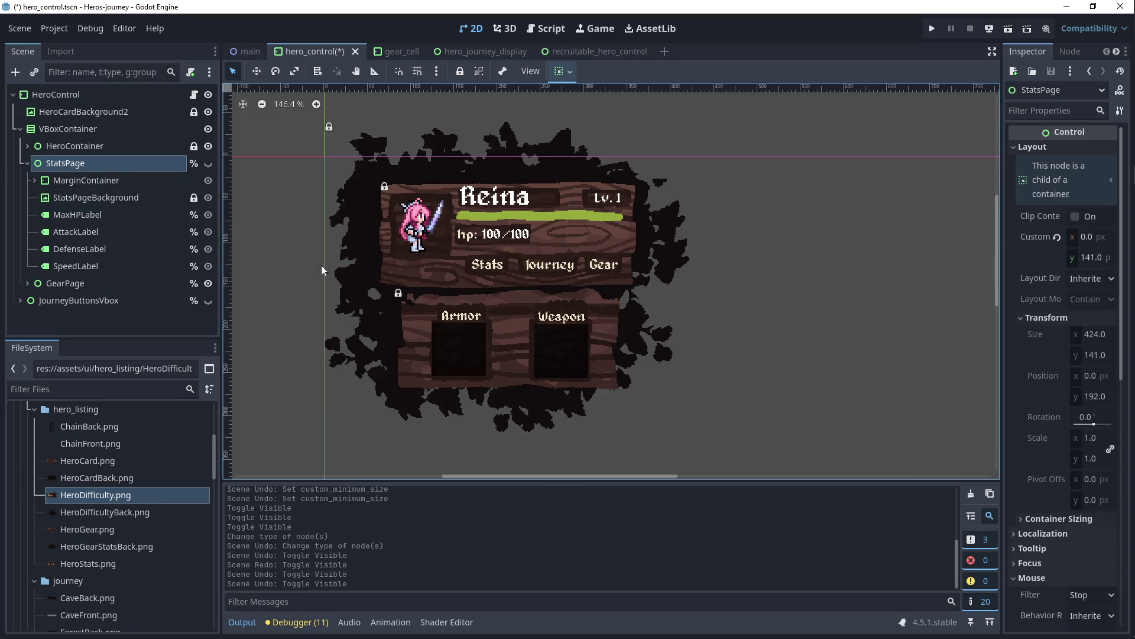
{"action": "left_click", "coordinate": [209, 164]}
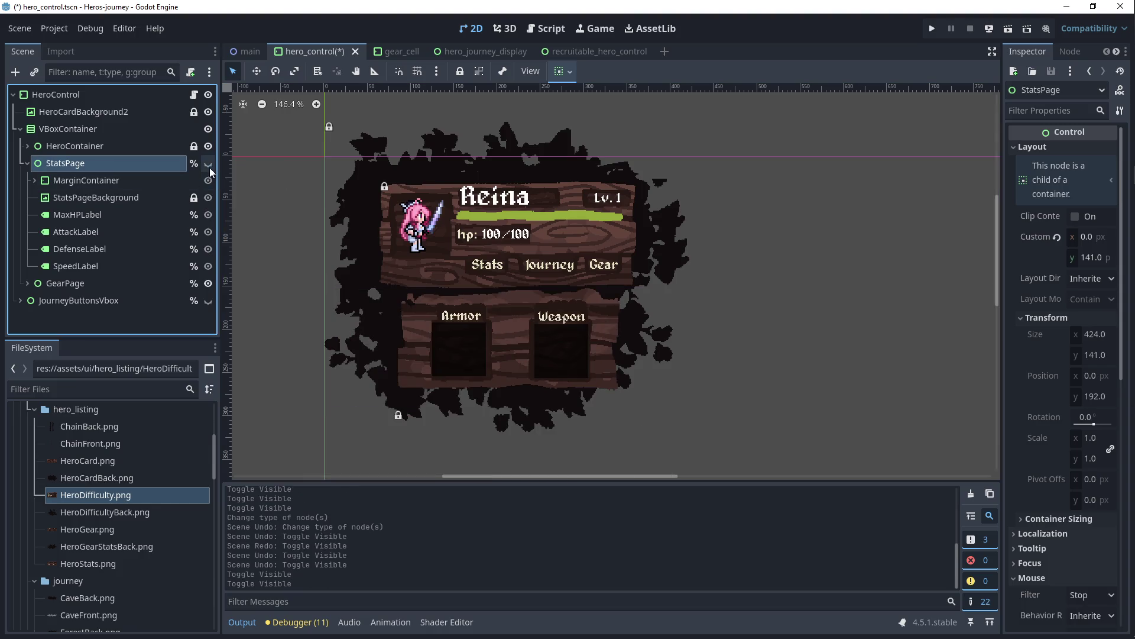
{"action": "left_click", "coordinate": [209, 163]}
{"action": "left_click", "coordinate": [86, 180]}
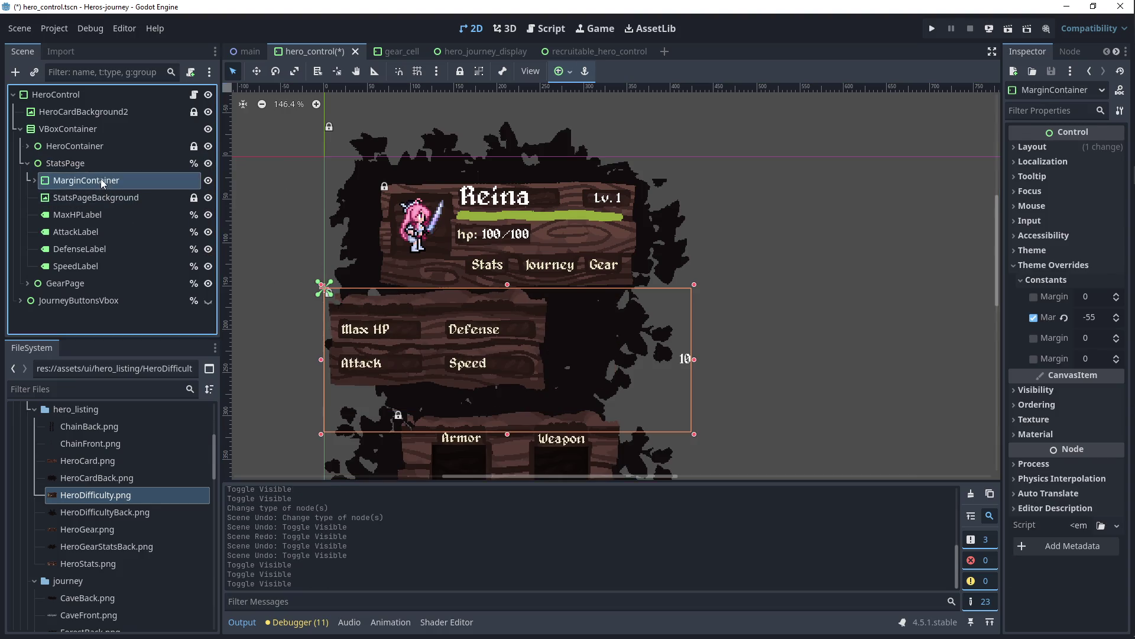
{"action": "left_click", "coordinate": [275, 232]}
Step: Undo back through the rename, removal and reparent edits, then redo them all and select StatsPage
{"action": "key", "text": "ctrl+z"}
{"action": "key", "text": "ctrl+z"}
{"action": "key", "text": "ctrl+z"}
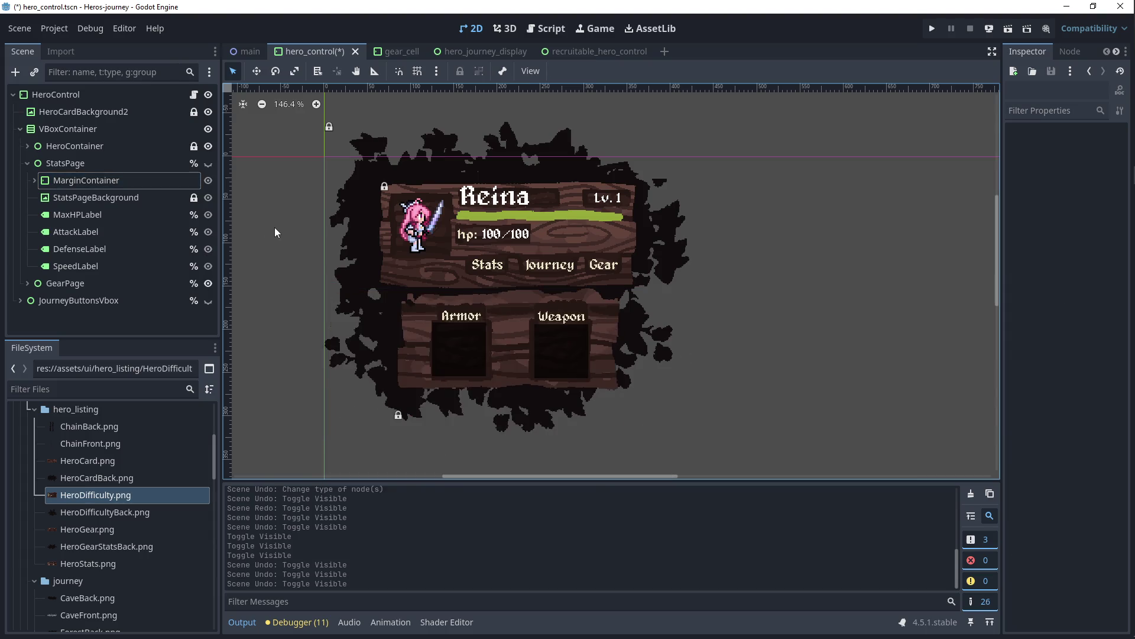
{"action": "key", "text": "ctrl+z"}
{"action": "key", "text": "ctrl+z"}
{"action": "key", "text": "ctrl+z"}
{"action": "key", "text": "ctrl+z"}
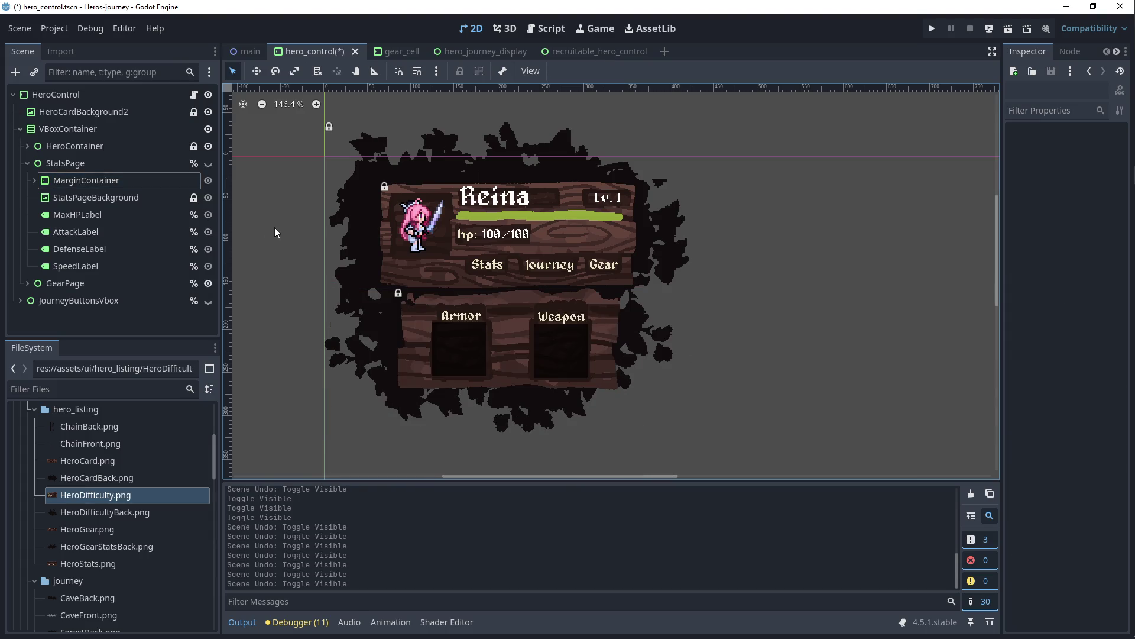
{"action": "key", "text": "ctrl+z"}
{"action": "key", "text": "ctrl+z"}
{"action": "key", "text": "ctrl+z"}
{"action": "key", "text": "ctrl+z"}
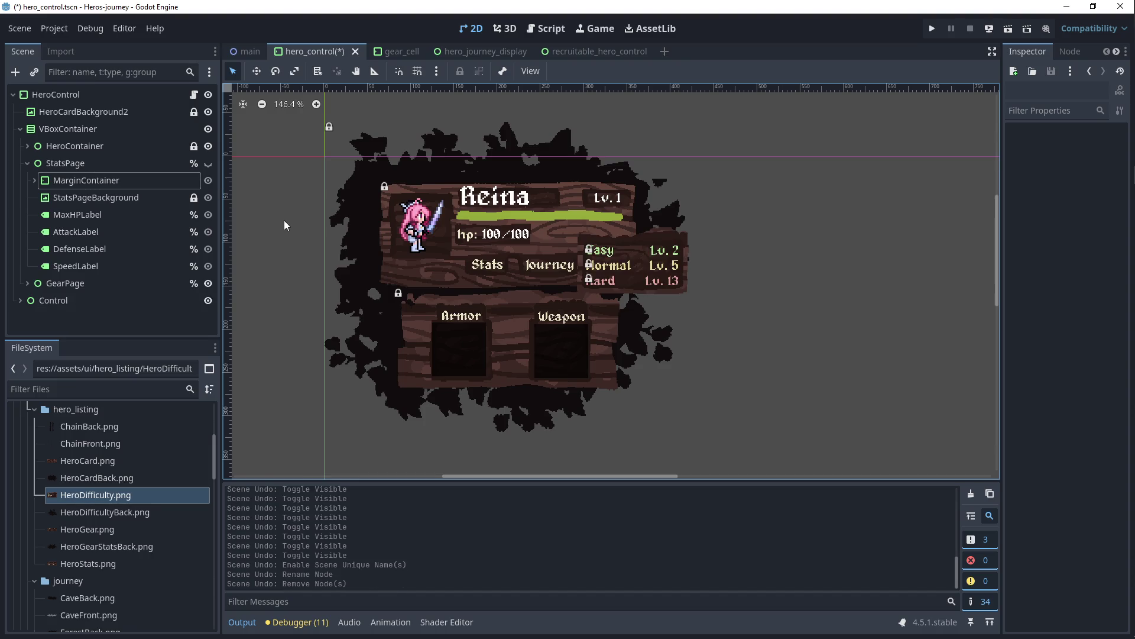
{"action": "key", "text": "ctrl+z"}
{"action": "key", "text": "ctrl+shift+z"}
{"action": "key", "text": "ctrl+shift+z"}
{"action": "key", "text": "ctrl+shift+z"}
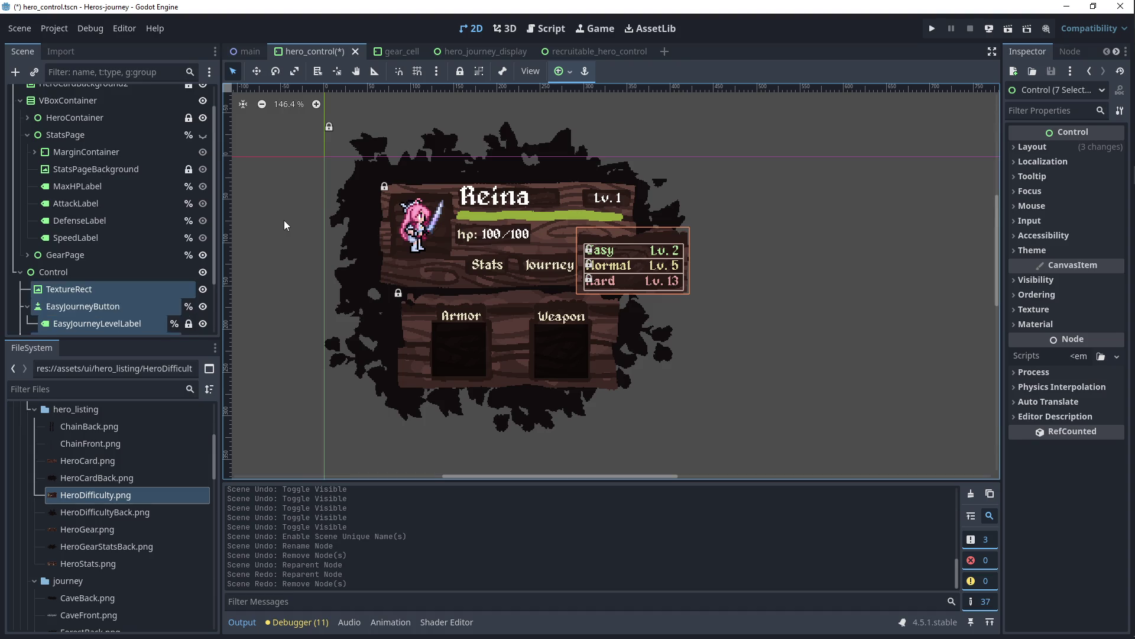
{"action": "key", "text": "ctrl+shift+z"}
{"action": "key", "text": "ctrl+shift+z"}
{"action": "key", "text": "ctrl+shift+z"}
{"action": "key", "text": "ctrl+shift+z"}
{"action": "key", "text": "ctrl+shift+z"}
{"action": "key", "text": "ctrl+shift+z"}
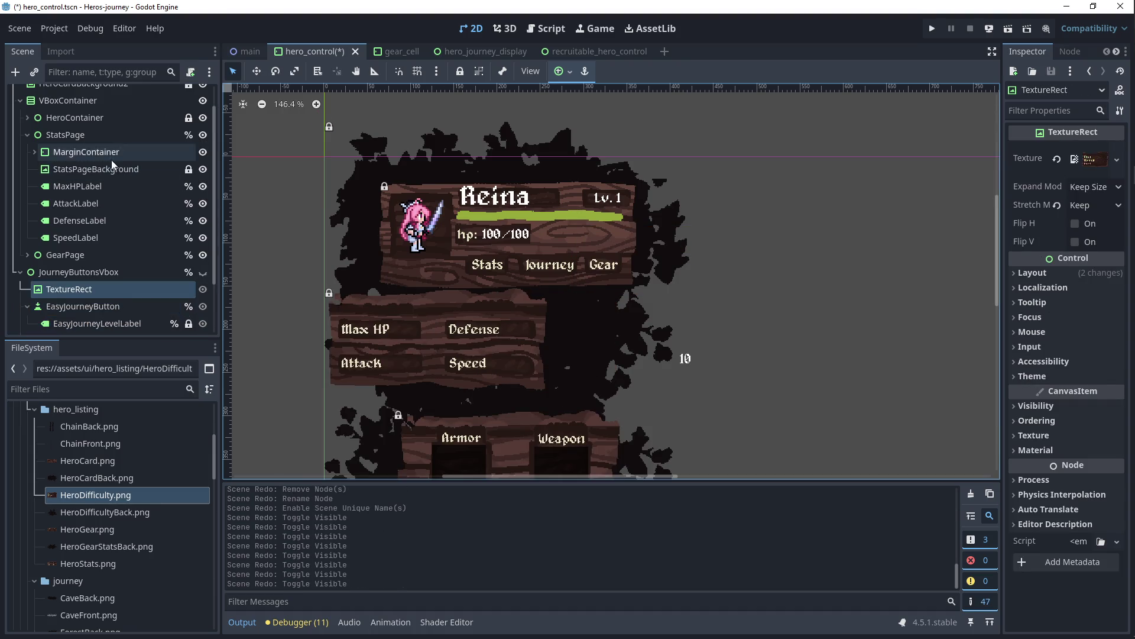
{"action": "left_click", "coordinate": [97, 135]}
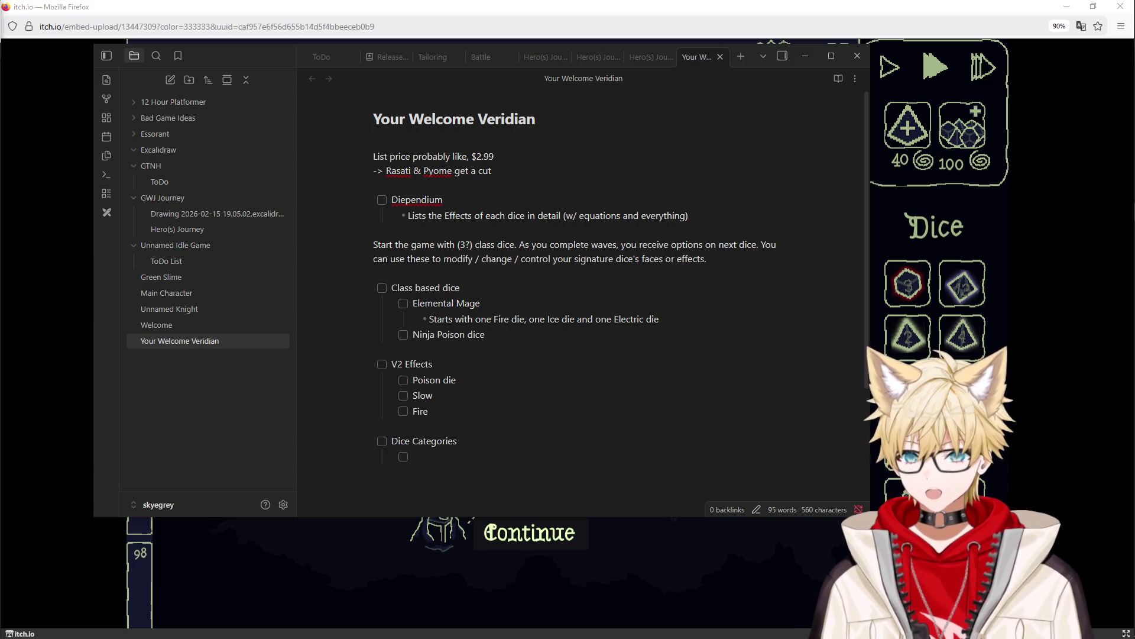
Step: Refocus the Your Welcome Veridian note with the caret after Ninja Poison dice
{"action": "left_click", "coordinate": [553, 379]}
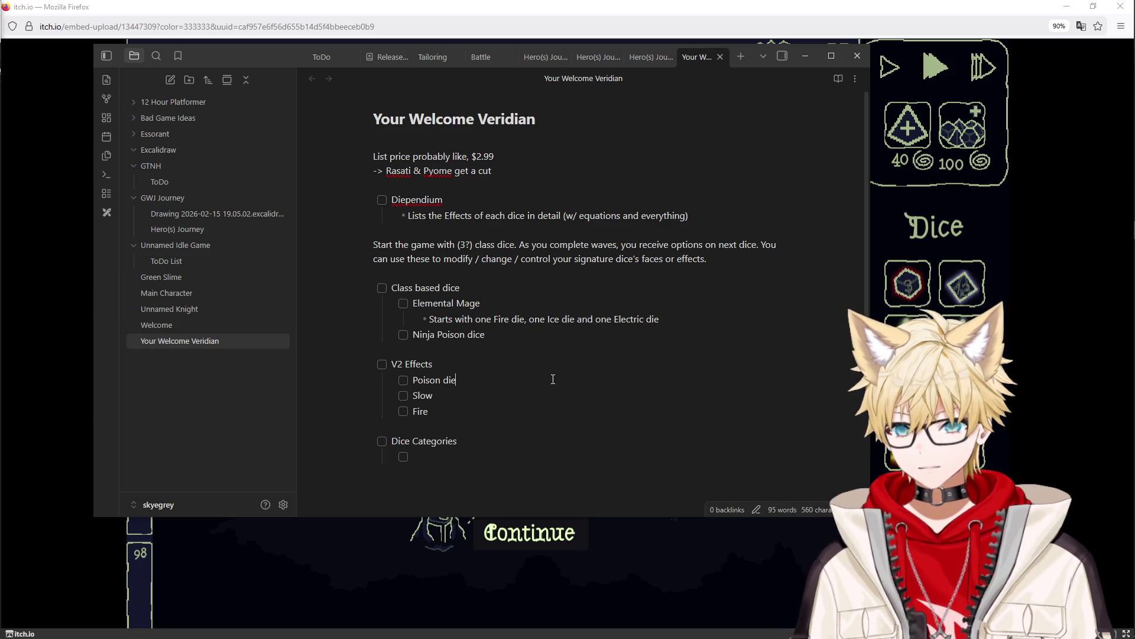
{"action": "left_click", "coordinate": [503, 334]}
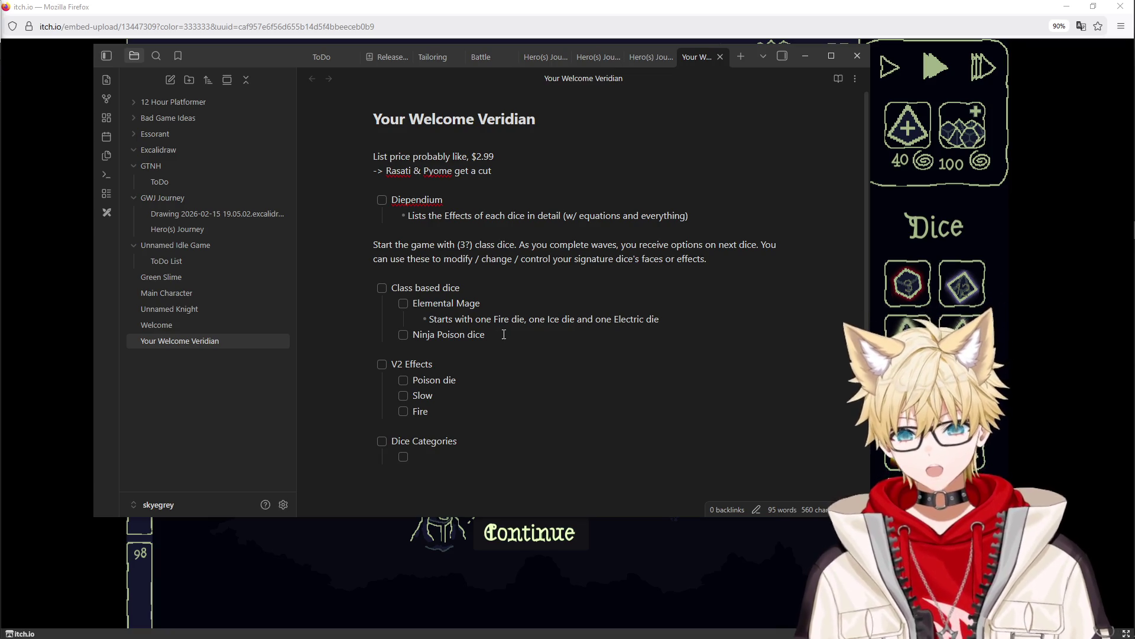
Step: Add a Gambler item with a nested 'centered around lucky rolls & money' bullet, then select 'Poison dice' after Ninja
{"action": "key", "text": "Return"}
{"action": "type", "text": "Gambler"}
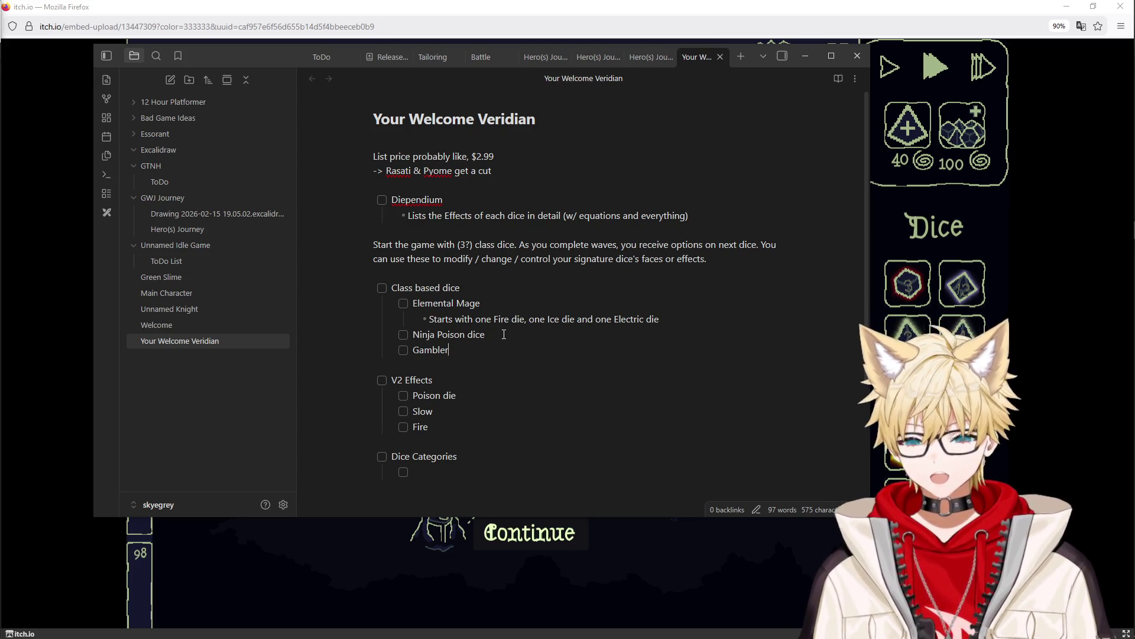
{"action": "key", "text": "Return"}
{"action": "key", "text": "Tab"}
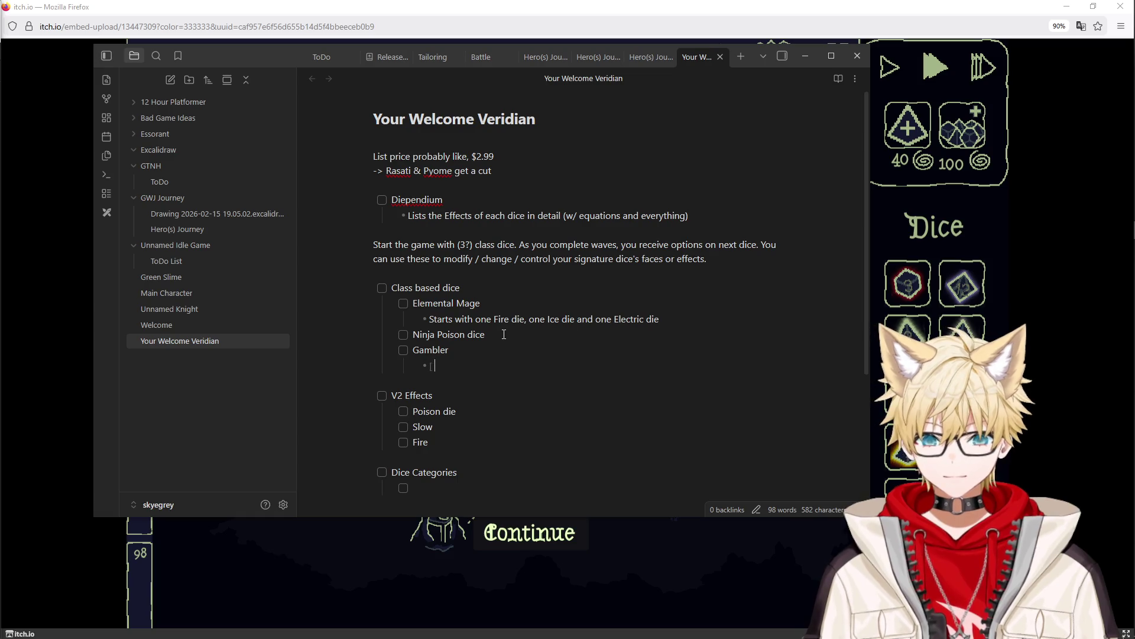
{"action": "type", "text": "ntered around"}
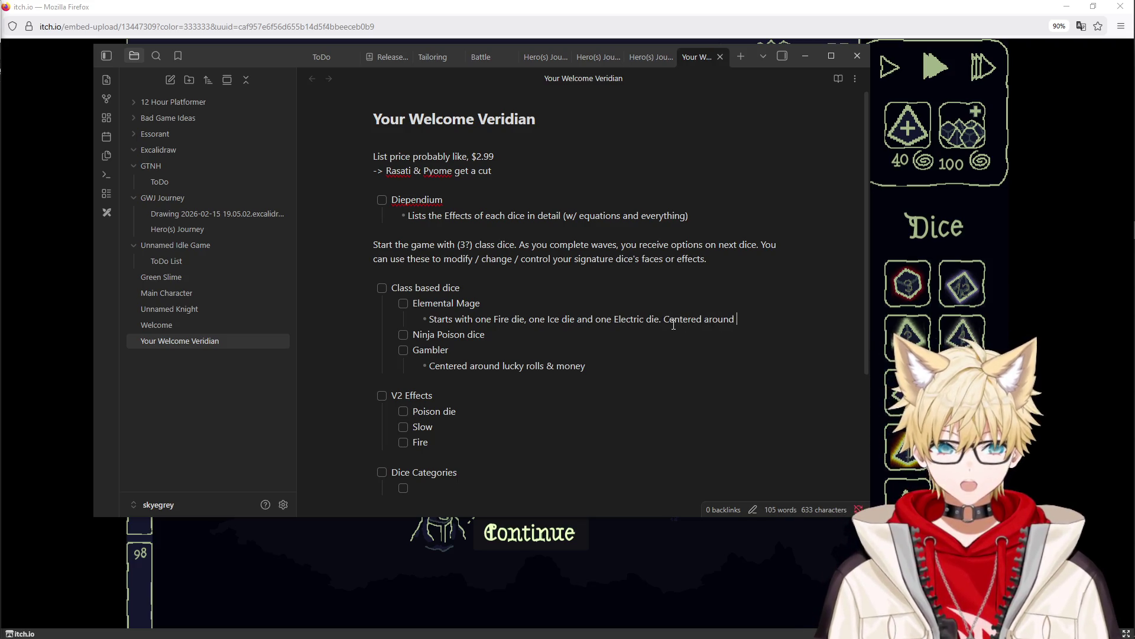
{"action": "type", "text": "elemental dice"}
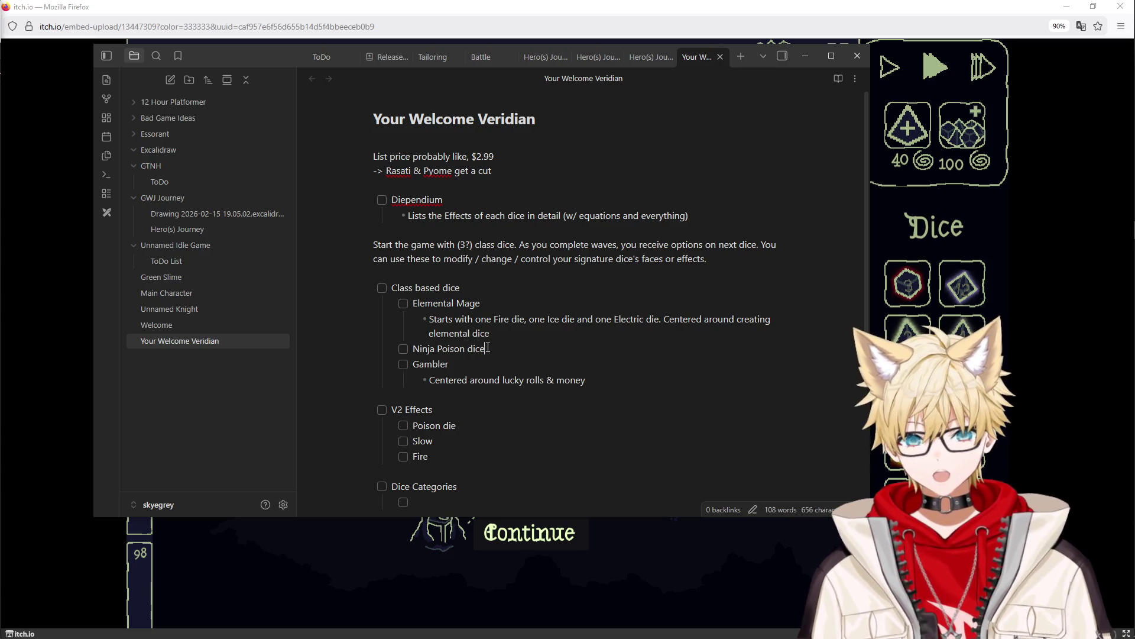
{"action": "left_click_drag", "start_coordinate": [487, 349], "coordinate": [439, 348]}
Step: Shorten the item to Ninja with a 'Starts with Poison and Venom dice' bullet, and start a bullet under Gambler
{"action": "key", "text": "BackSpace"}
{"action": "key", "text": "Return"}
{"action": "key", "text": "Tab"}
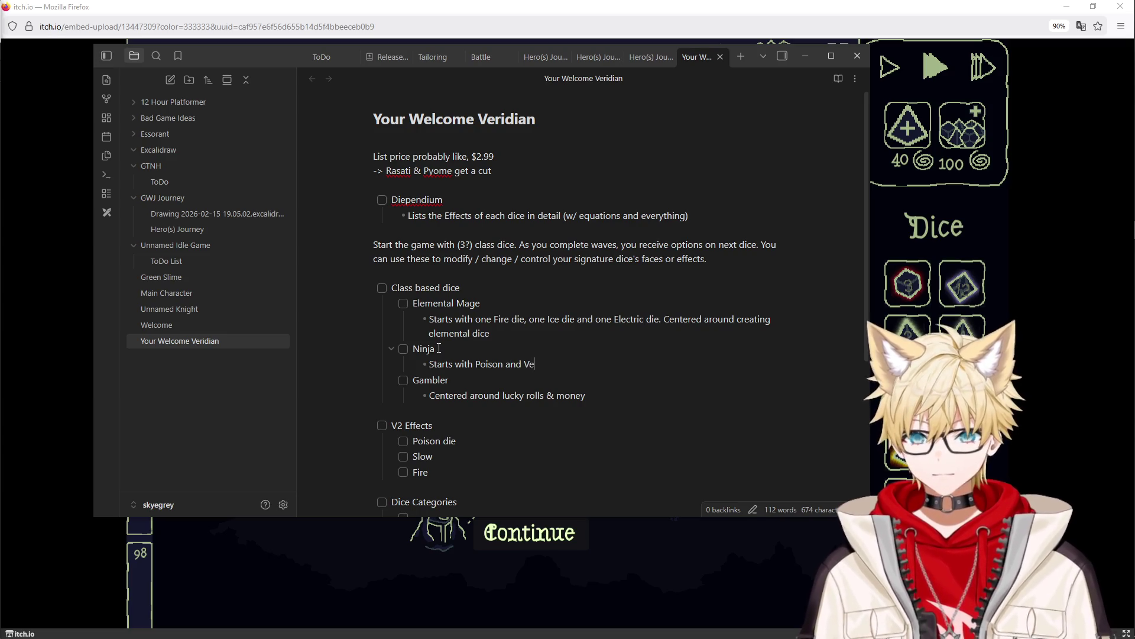
{"action": "type", "text": "nom dice"}
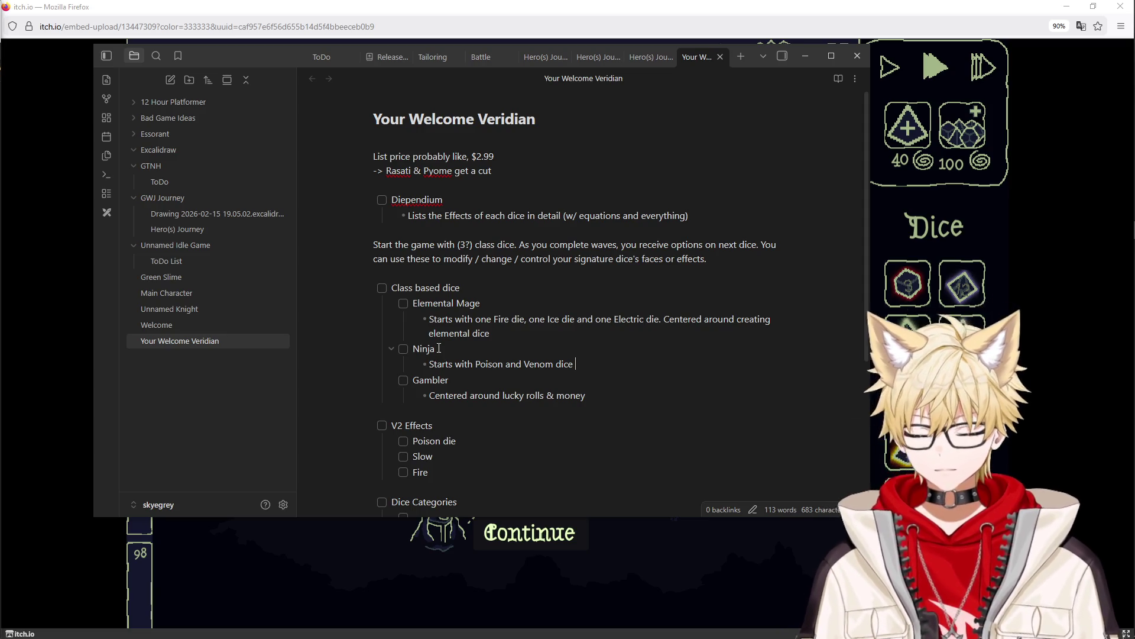
{"action": "left_click", "coordinate": [612, 397]}
{"action": "key", "text": "Return"}
{"action": "type", "text": "Let it ride"}
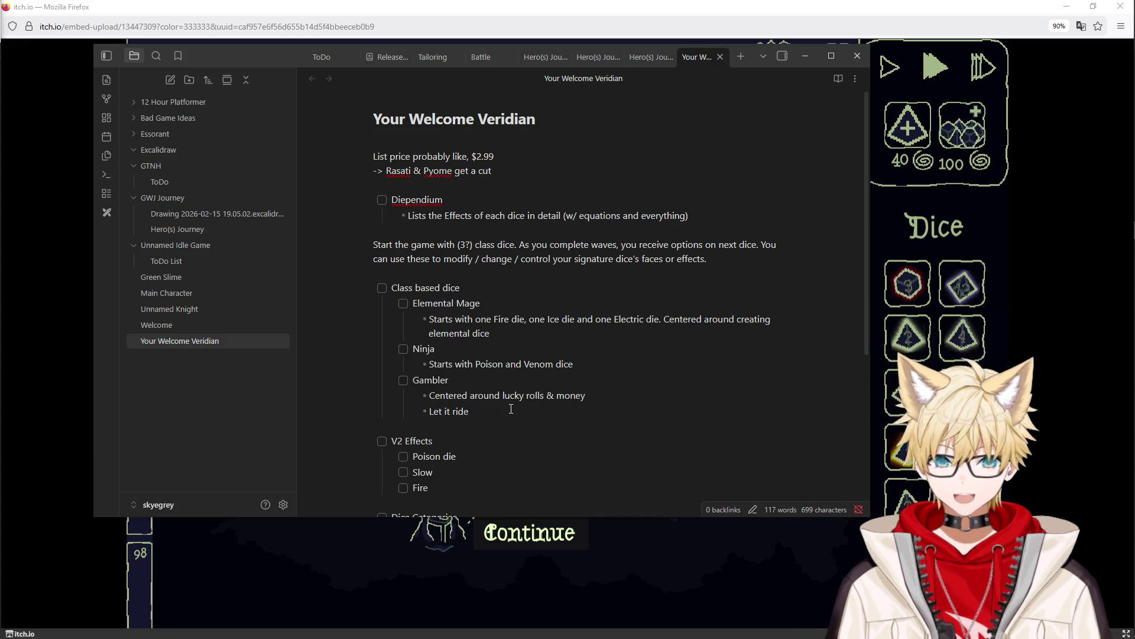
Step: Add 'Let it ride' under Gambler and start a new class checkbox item for Summoner
{"action": "key", "text": "Return"}
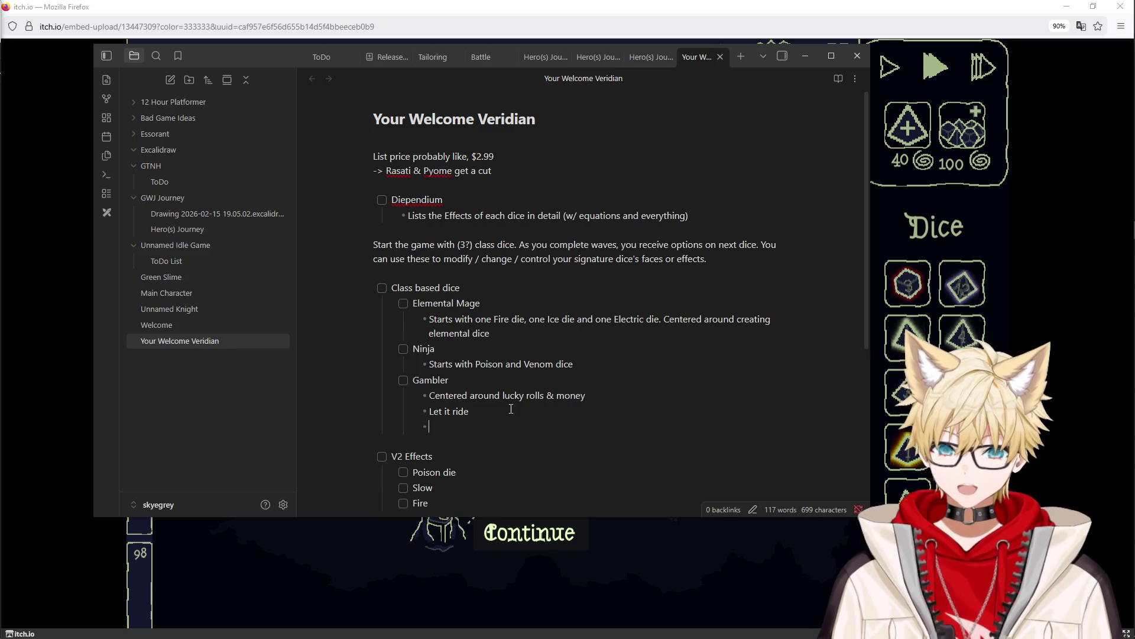
{"action": "key", "text": "Return"}
{"action": "key", "text": "Return"}
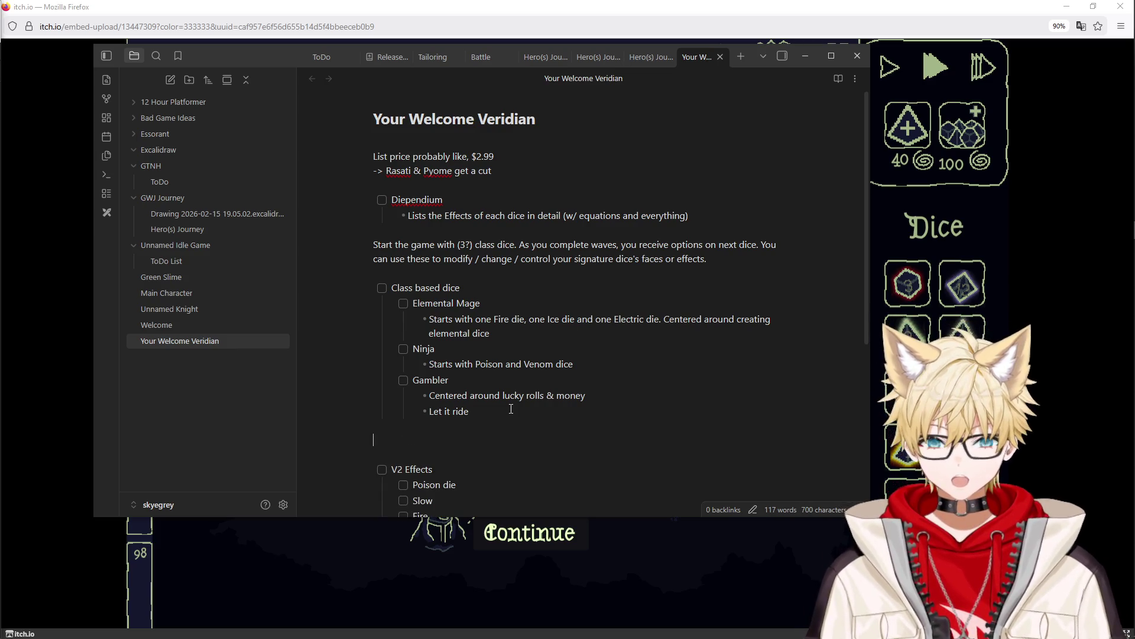
{"action": "key", "text": "BackSpace"}
{"action": "key", "text": "Return"}
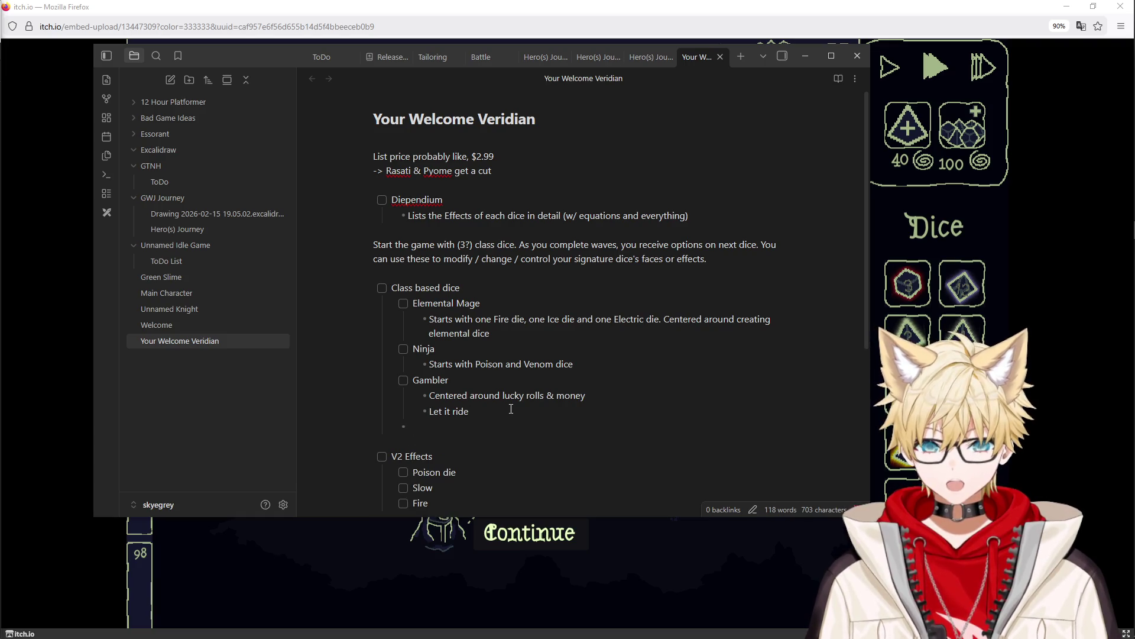
{"action": "key", "text": "BackSpace"}
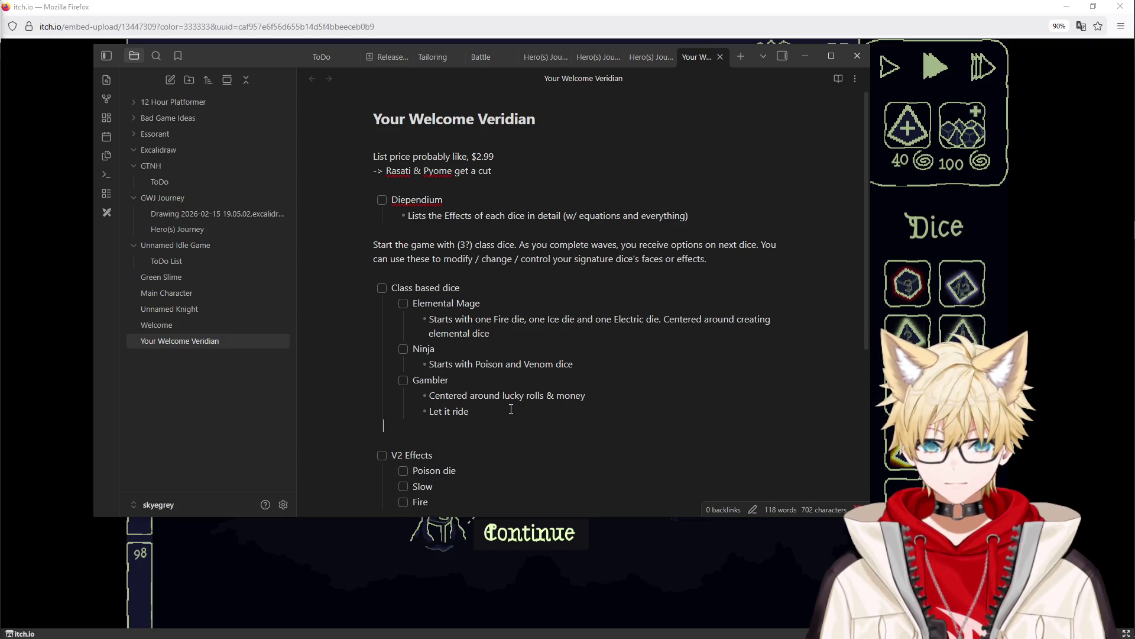
{"action": "key", "text": "BackSpace"}
{"action": "key", "text": "Return"}
{"action": "type", "text": "Summoner"}
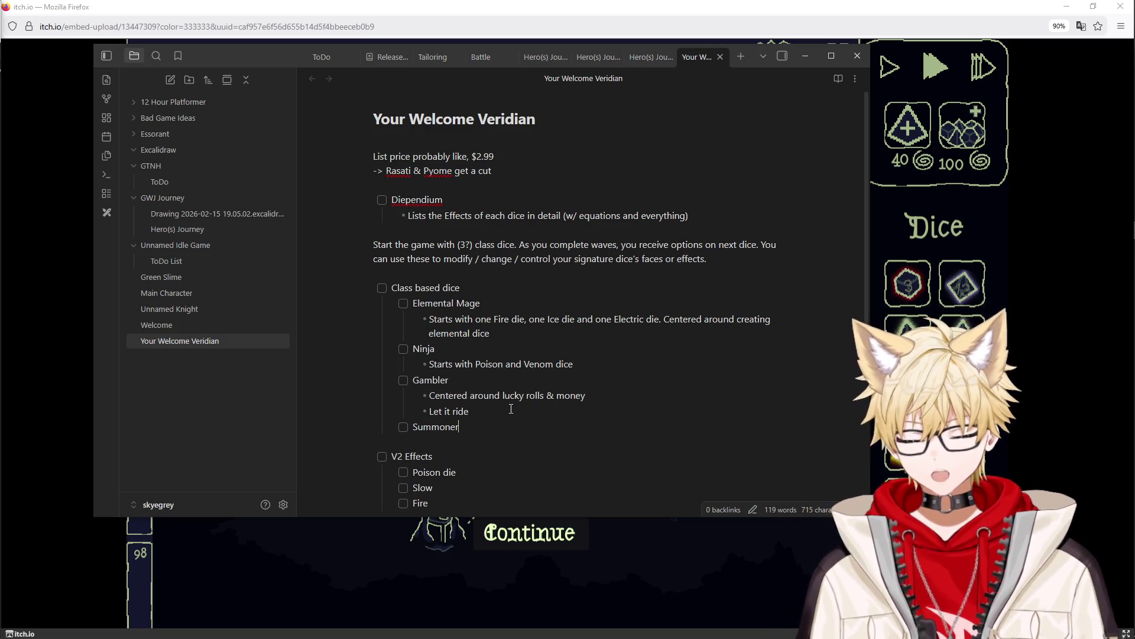
{"action": "type", "text": "'"}
Step: Give Summoner a 'Starts with a summoning die' bullet and remove the stray apostrophe after its name
{"action": "key", "text": "Return"}
{"action": "key", "text": "Tab"}
{"action": "type", "text": "Starts with a sommin"}
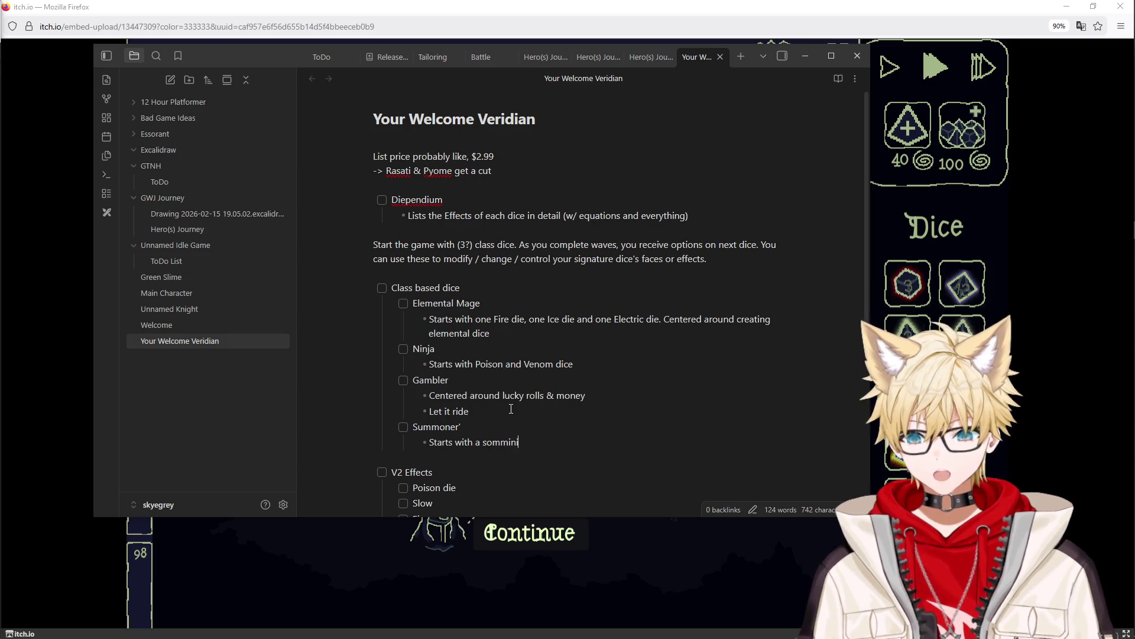
{"action": "key", "text": "BackSpace"}
{"action": "key", "text": "BackSpace"}
{"action": "key", "text": "BackSpace"}
{"action": "key", "text": "BackSpace"}
{"action": "key", "text": "BackSpace"}
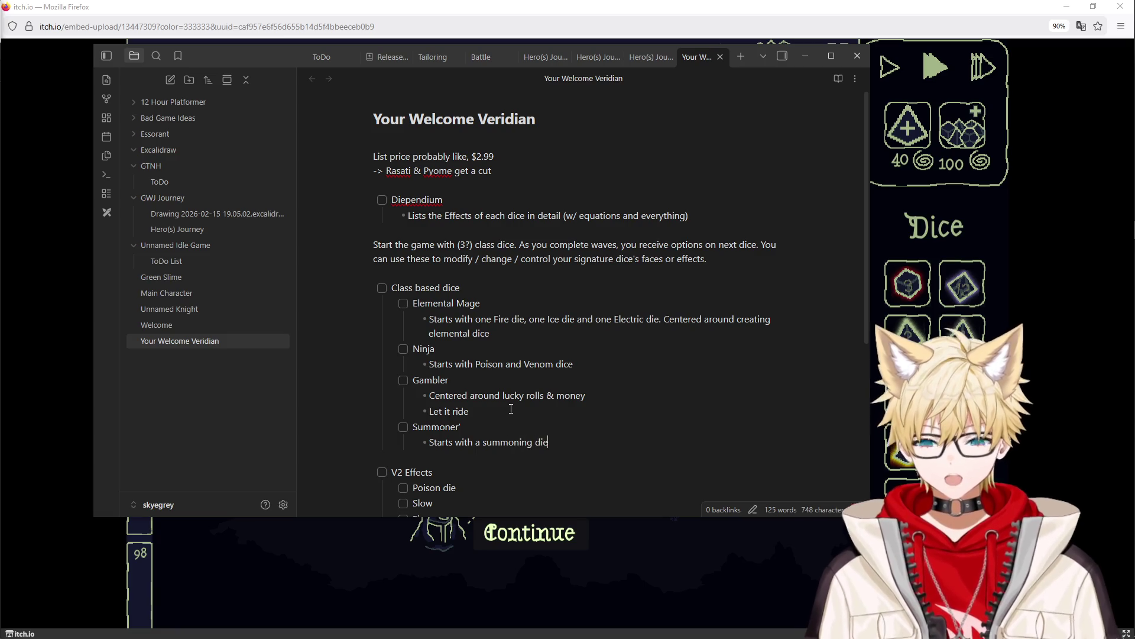
{"action": "left_click", "coordinate": [472, 427]}
{"action": "key", "text": "BackSpace"}
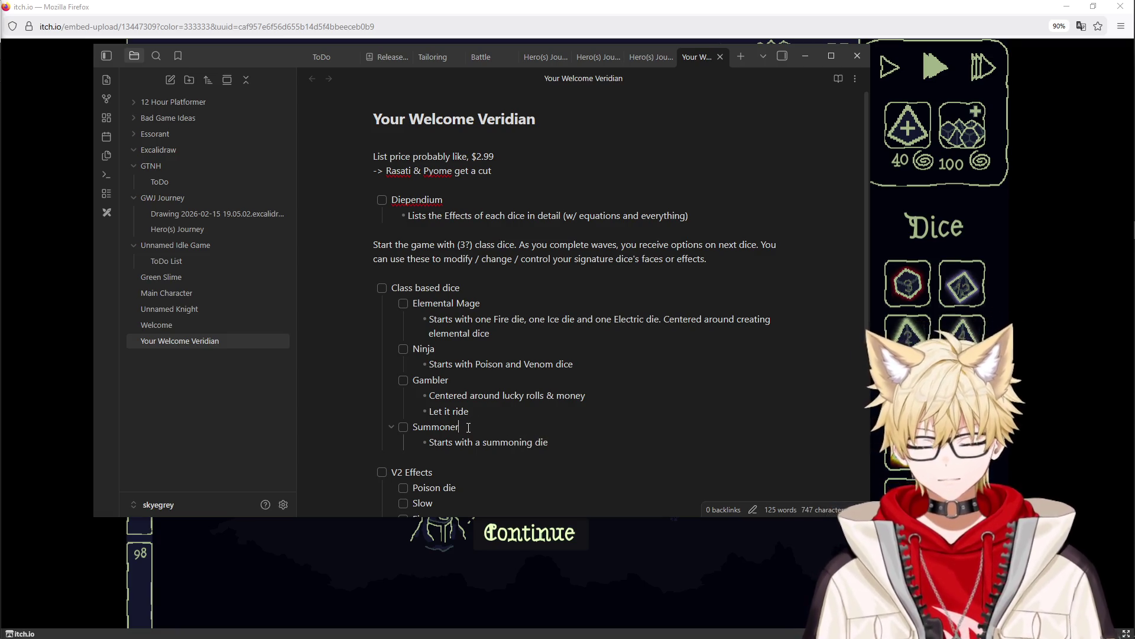
{"action": "scroll", "coordinate": [468, 427], "scroll_direction": "down", "scroll_amount": 1}
{"action": "scroll", "coordinate": [467, 427], "scroll_direction": "down", "scroll_amount": 2}
{"action": "scroll", "coordinate": [540, 385], "scroll_direction": "up", "scroll_amount": 1}
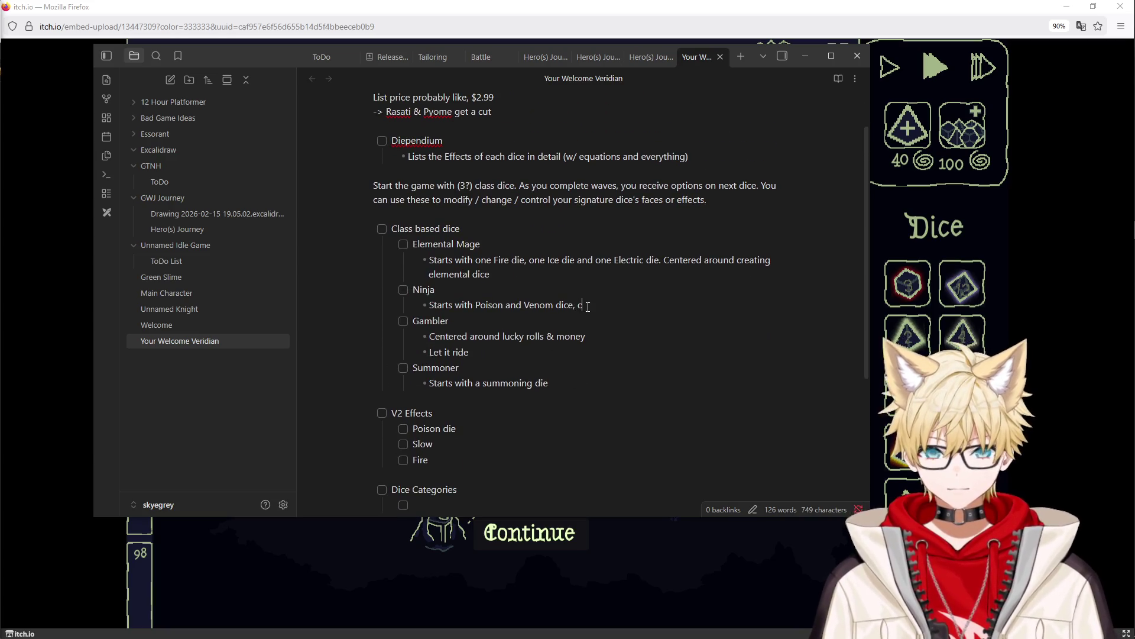
{"action": "type", "text": "ed around fast dice that deal debuffs."}
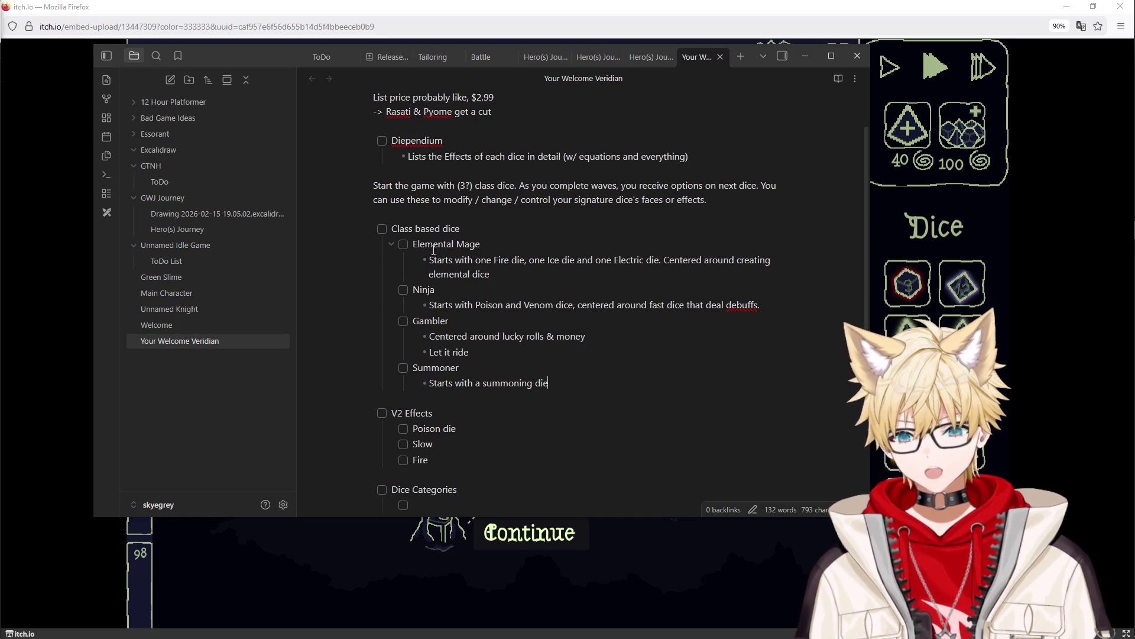
Step: Extend the Ninja bullet with 'centered around fast dice that deal debuffs.'
{"action": "left_click_drag", "start_coordinate": [414, 246], "coordinate": [481, 246]}
{"action": "left_click", "coordinate": [539, 275]}
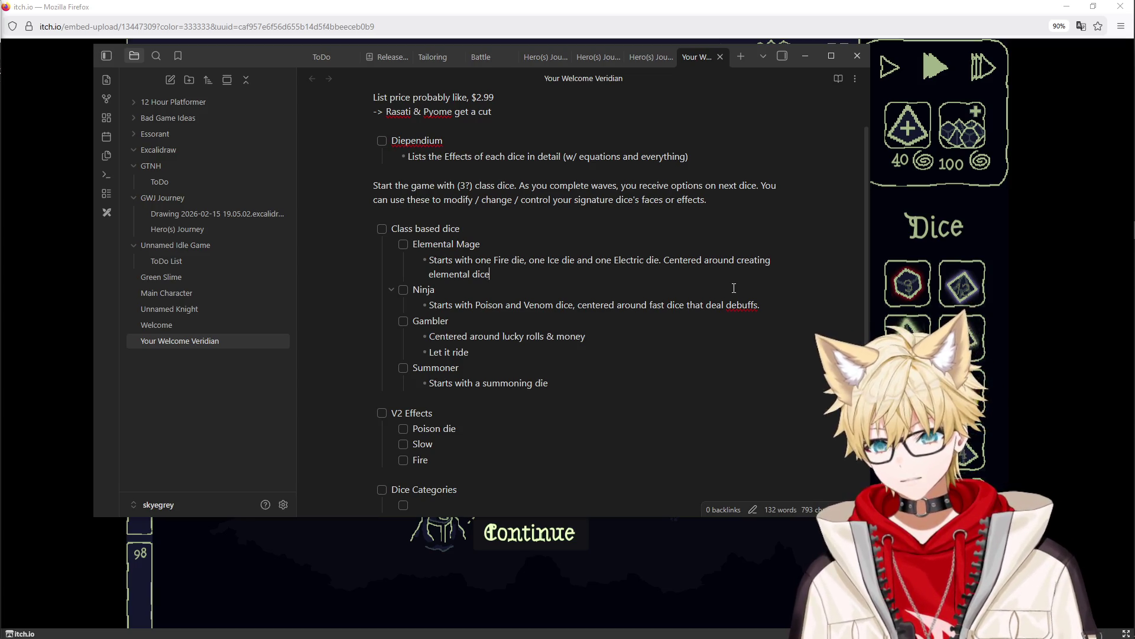
{"action": "scroll", "coordinate": [734, 288], "scroll_direction": "down", "scroll_amount": 2}
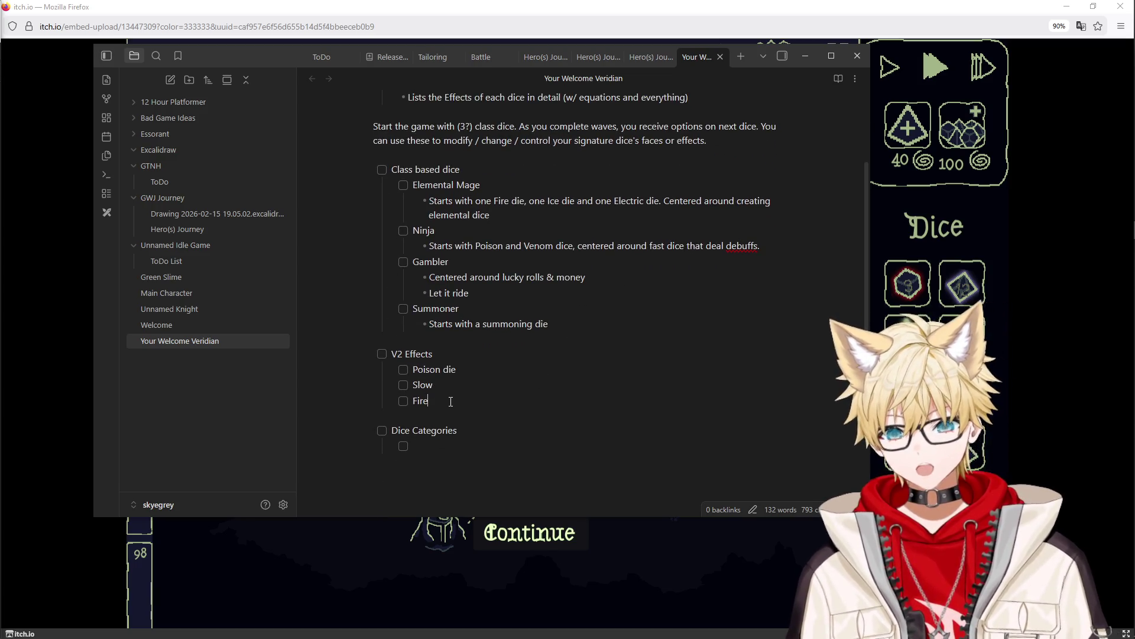
Step: Add Purist after Fire, then insert Ice and Electric checklist items above it
{"action": "left_click", "coordinate": [450, 401]}
{"action": "key", "text": "Return"}
{"action": "type", "text": "Purist"}
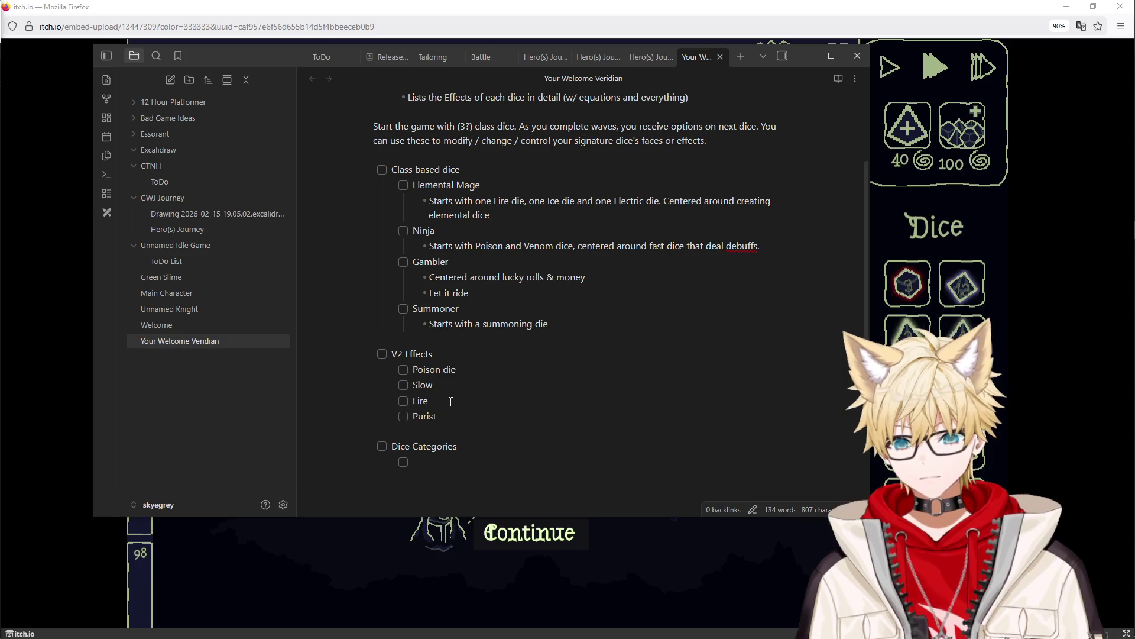
{"action": "key", "text": "Up"}
{"action": "key", "text": "Return"}
{"action": "type", "text": "Ice"}
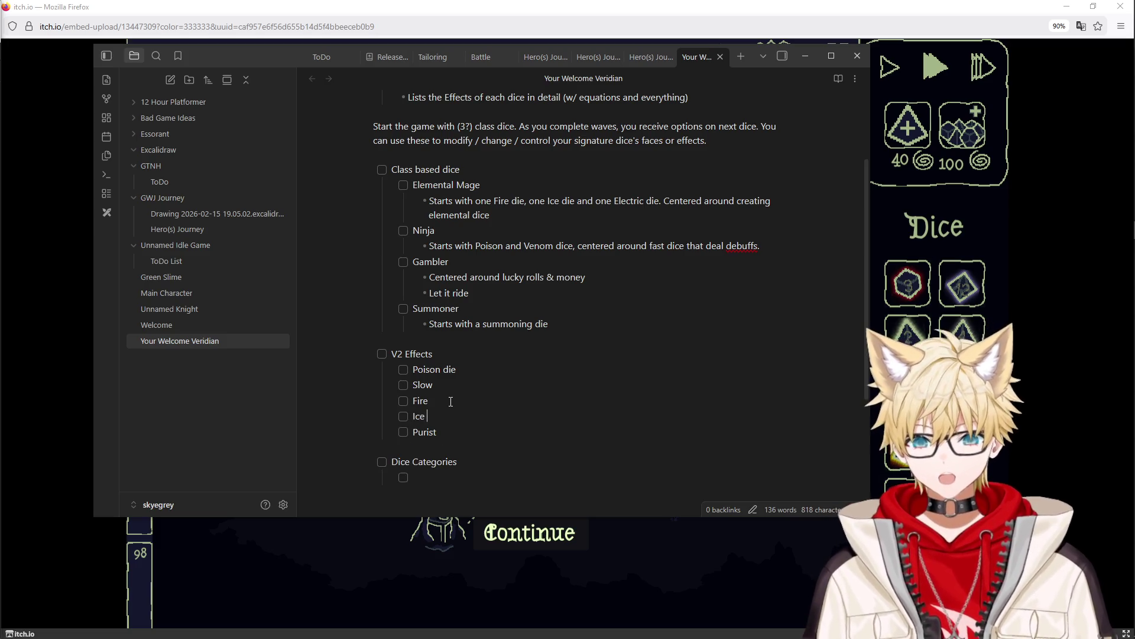
{"action": "key", "text": "Return"}
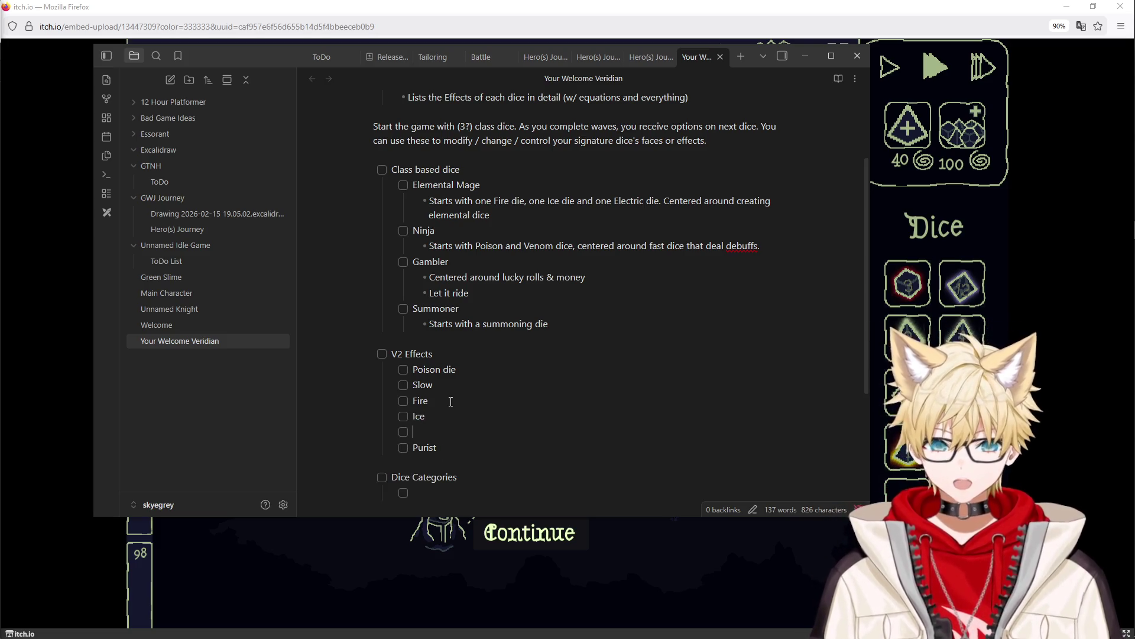
{"action": "type", "text": "Electric"}
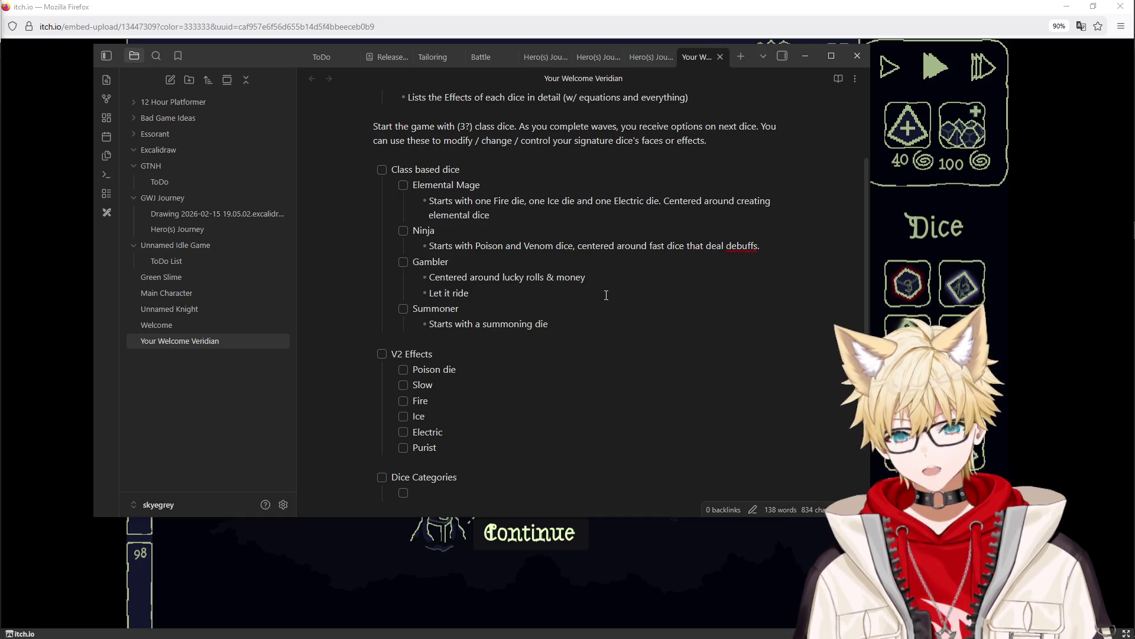
Step: Add a Paladin checklist item after Summoner with an indented 'Receives buffing dice' bullet
{"action": "left_click", "coordinate": [578, 323]}
{"action": "key", "text": "Return"}
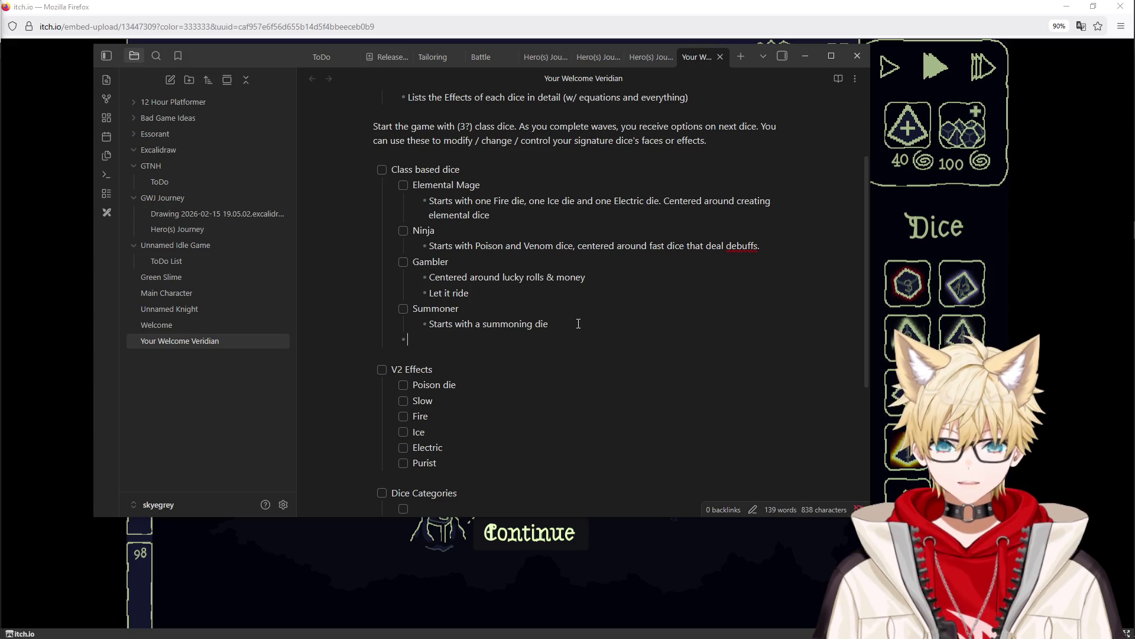
{"action": "type", "text": "["}
{"action": "key", "text": "ctrl+l"}
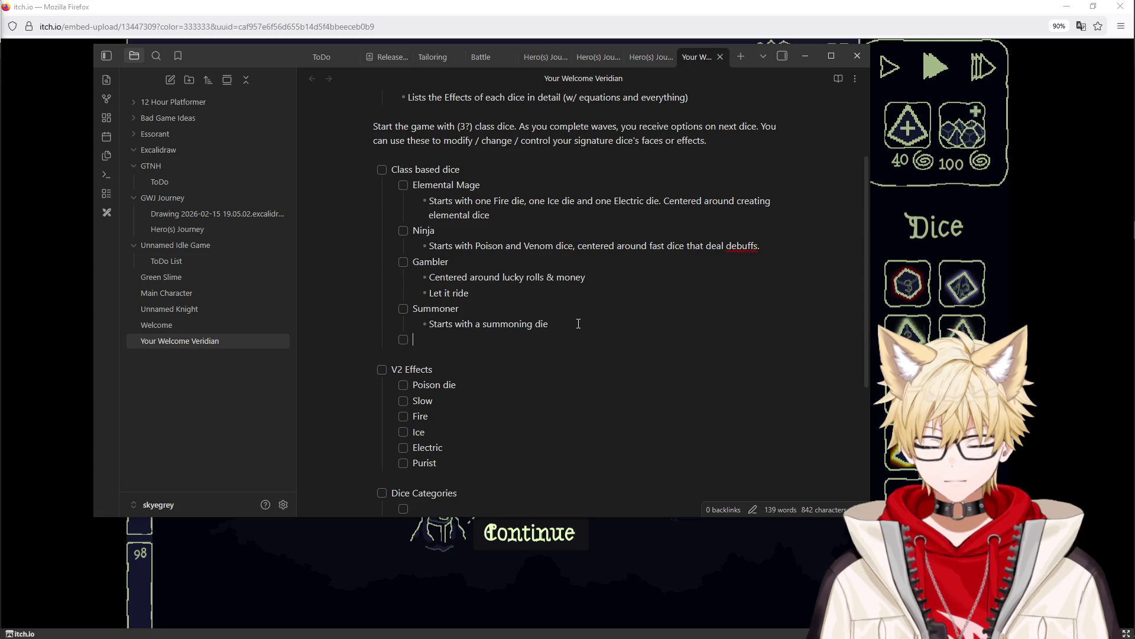
{"action": "type", "text": "Paladin"}
{"action": "key", "text": "Return"}
{"action": "key", "text": "Tab"}
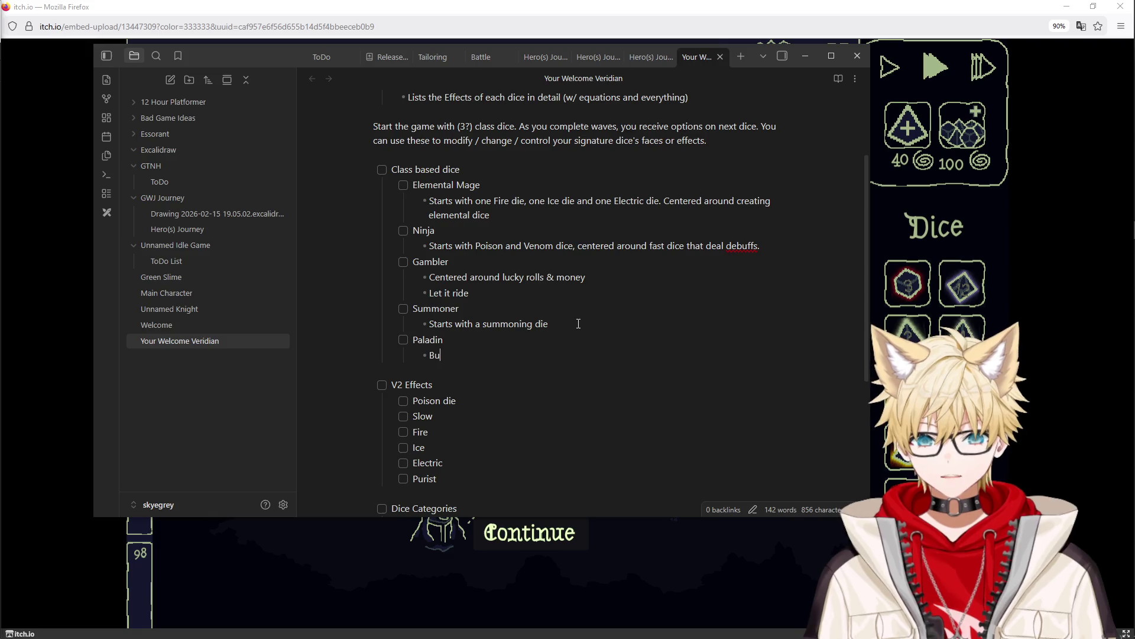
{"action": "type", "text": "ll"}
{"action": "key", "text": "BackSpace"}
{"action": "key", "text": "BackSpace"}
{"action": "key", "text": "BackSpace"}
{"action": "key", "text": "BackSpace"}
{"action": "type", "text": "Bu"}
{"action": "key", "text": "BackSpace"}
{"action": "key", "text": "BackSpace"}
{"action": "type", "text": "Receives buffing dice"}
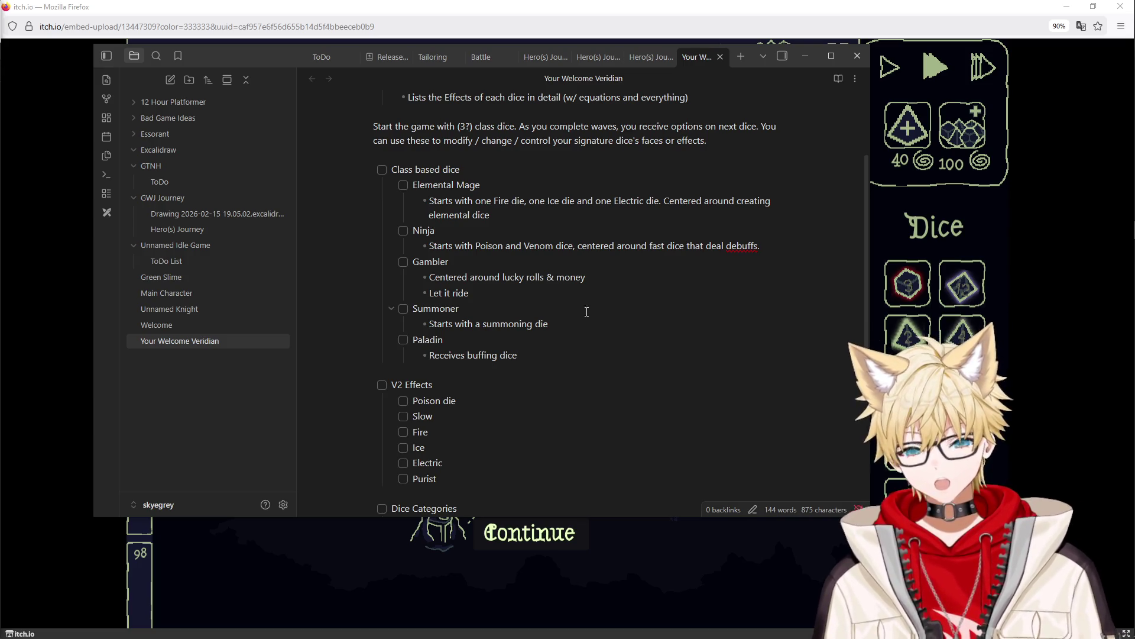
{"action": "scroll", "coordinate": [586, 315], "scroll_direction": "down", "scroll_amount": 2}
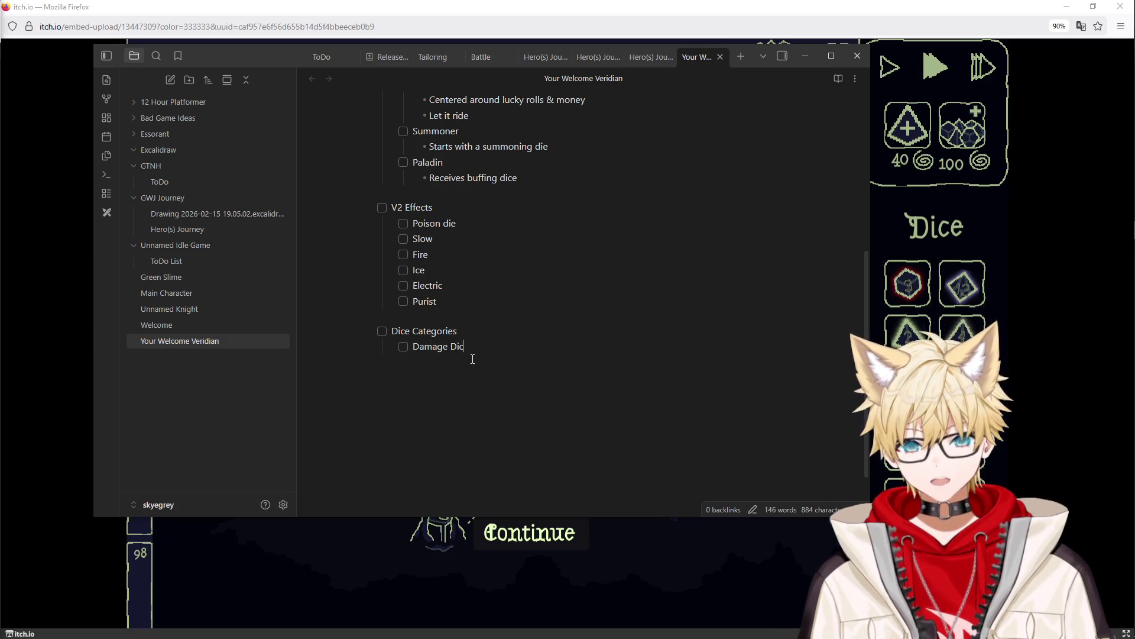
{"action": "type", "text": "Utili"}
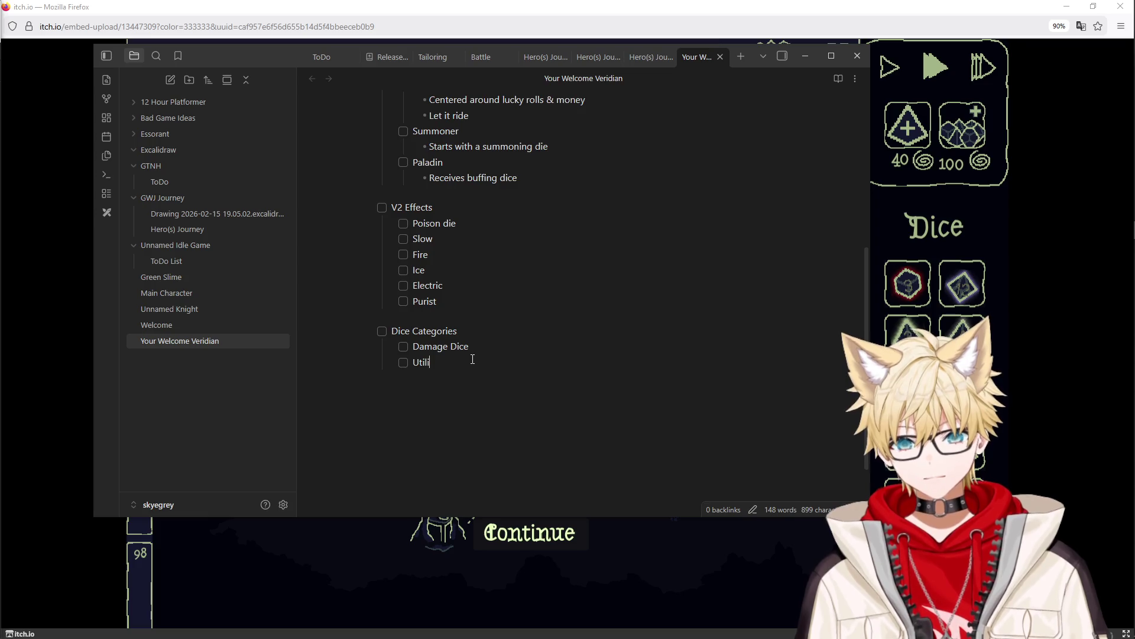
{"action": "type", "text": "ty Dice"}
Step: Add a Damage Dice category described as modifying damage or spread
{"action": "key", "text": "Return"}
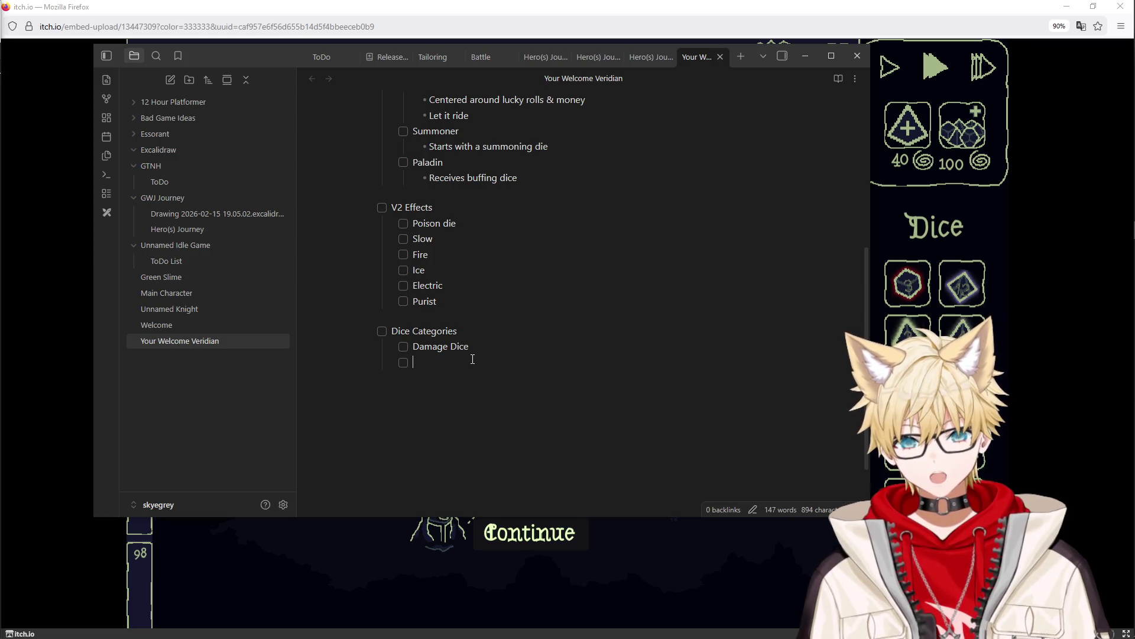
{"action": "left_click", "coordinate": [481, 349]}
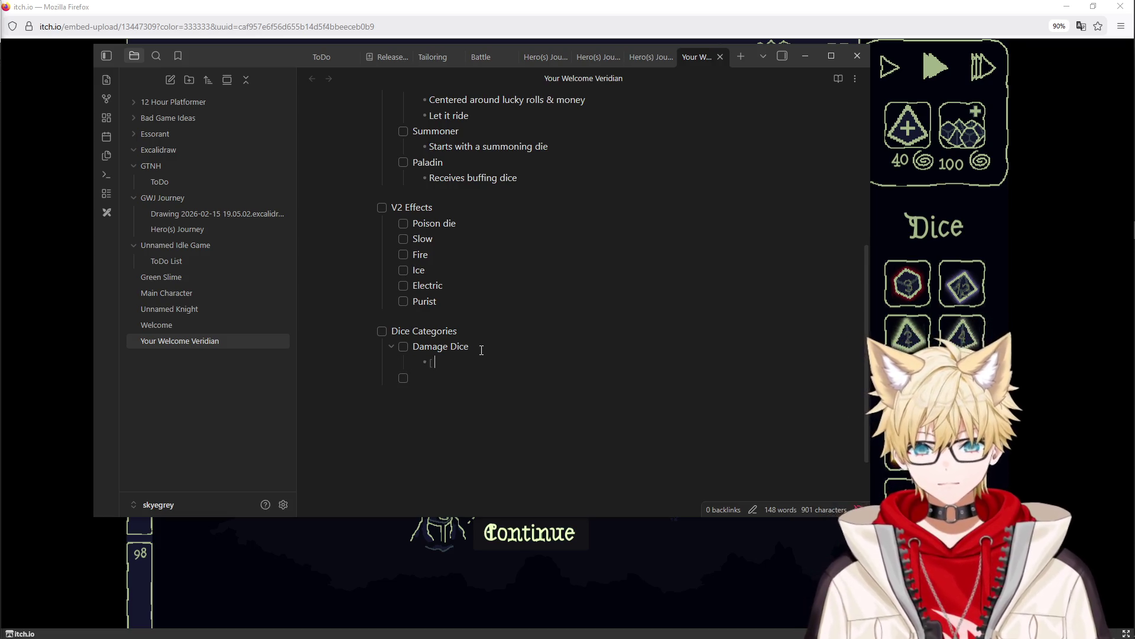
{"action": "type", "text": "dice"}
{"action": "key", "text": "BackSpace"}
{"action": "type", "text": "Dice that modify their damage or"}
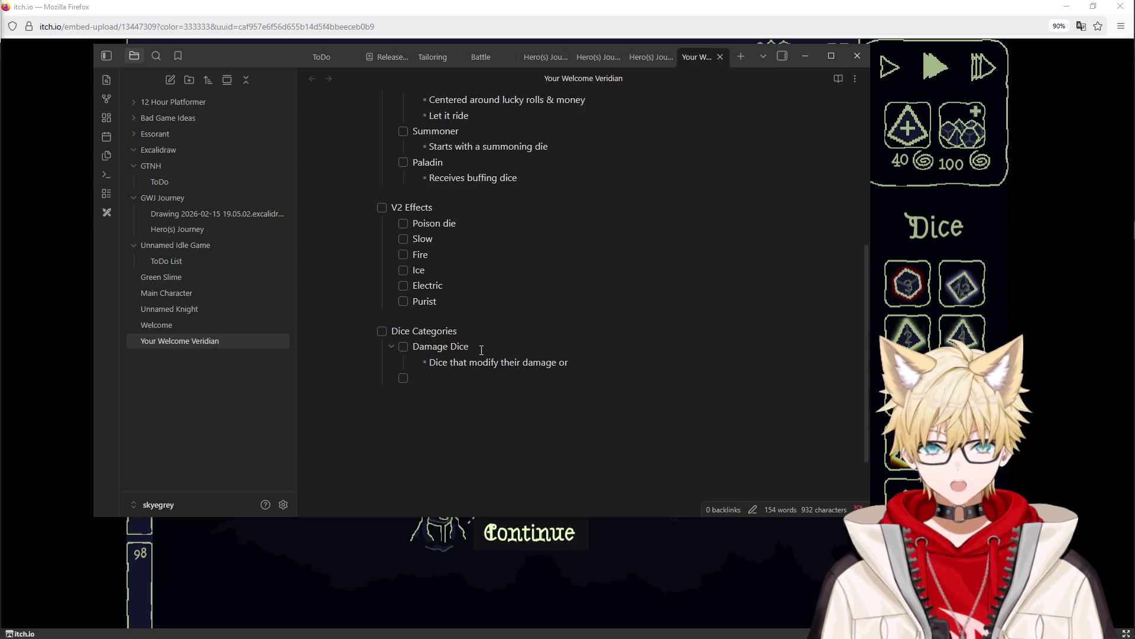
{"action": "type", "text": "spread"}
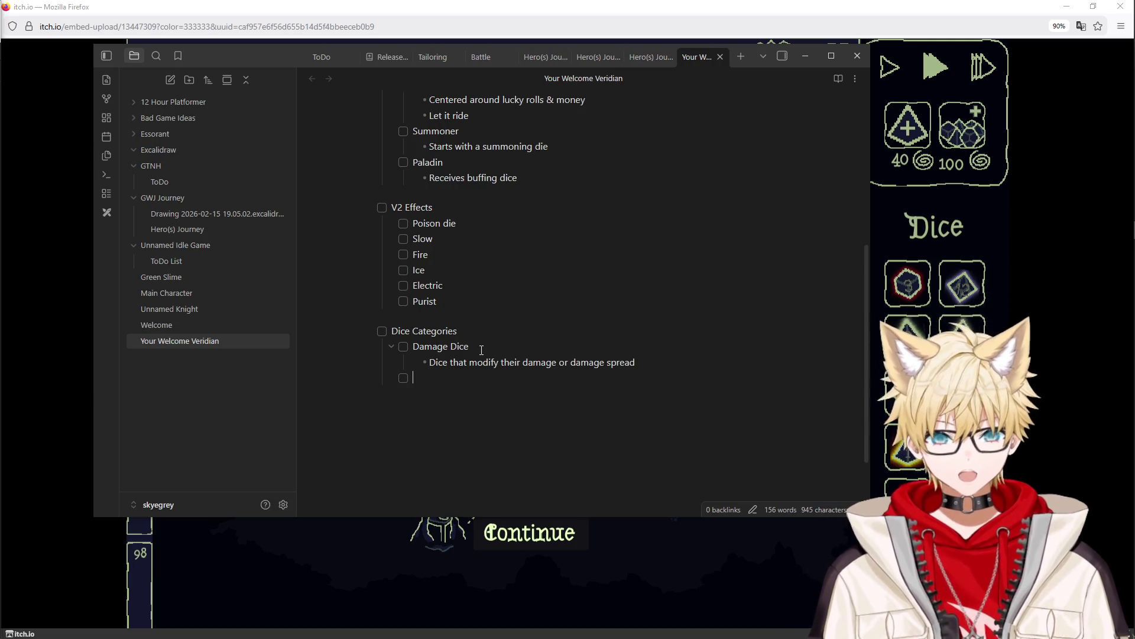
Step: Add a Magic Dice category described as dealing damage by element, then return to category level
{"action": "key", "text": "Down"}
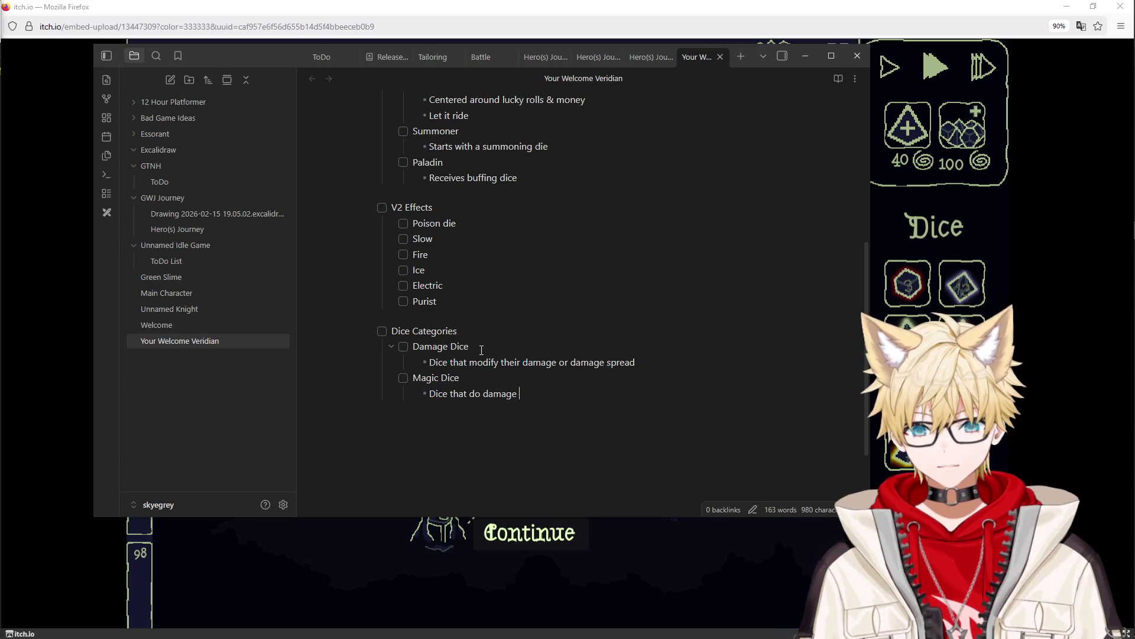
{"action": "type", "text": "mn"}
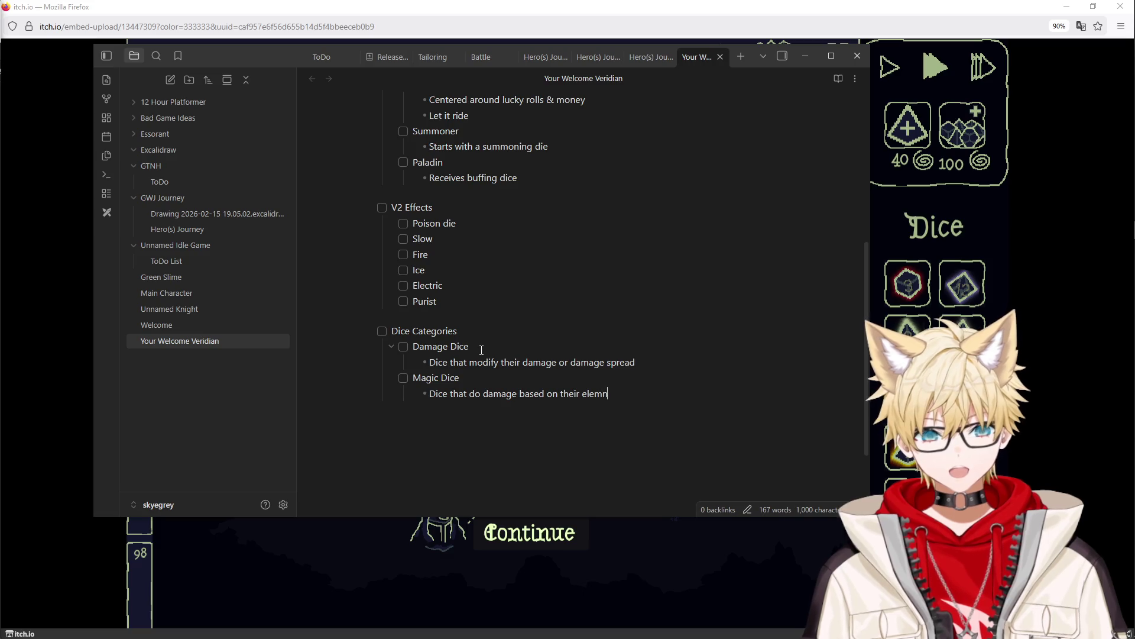
{"action": "key", "text": "BackSpace"}
{"action": "key", "text": "BackSpace"}
{"action": "type", "text": "ment"}
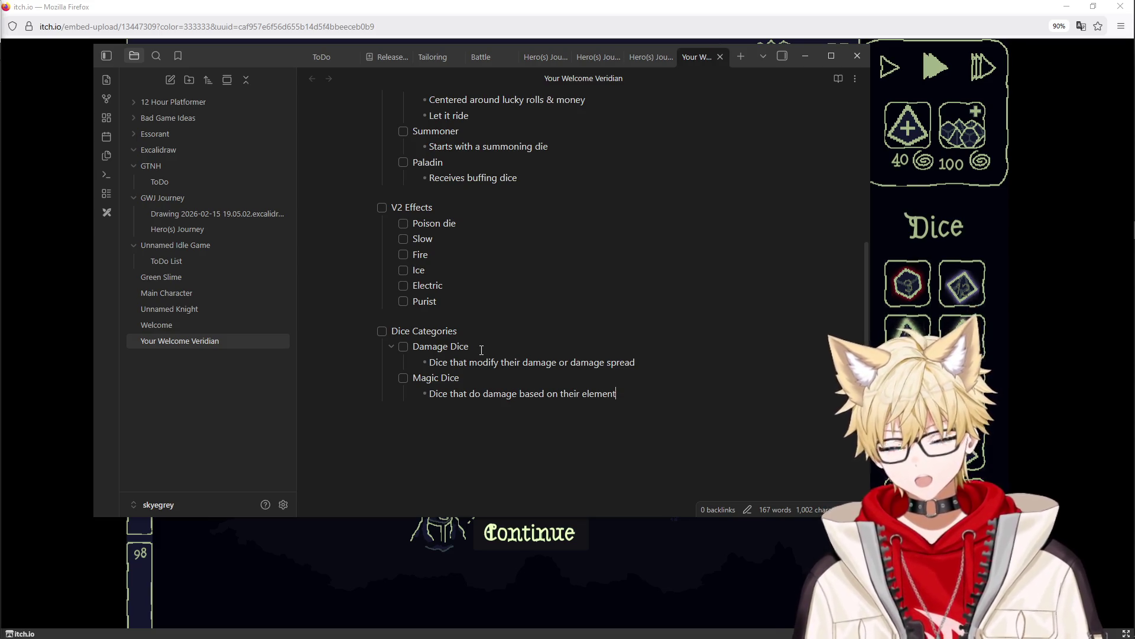
{"action": "key", "text": "Return"}
{"action": "key", "text": "shift+Tab"}
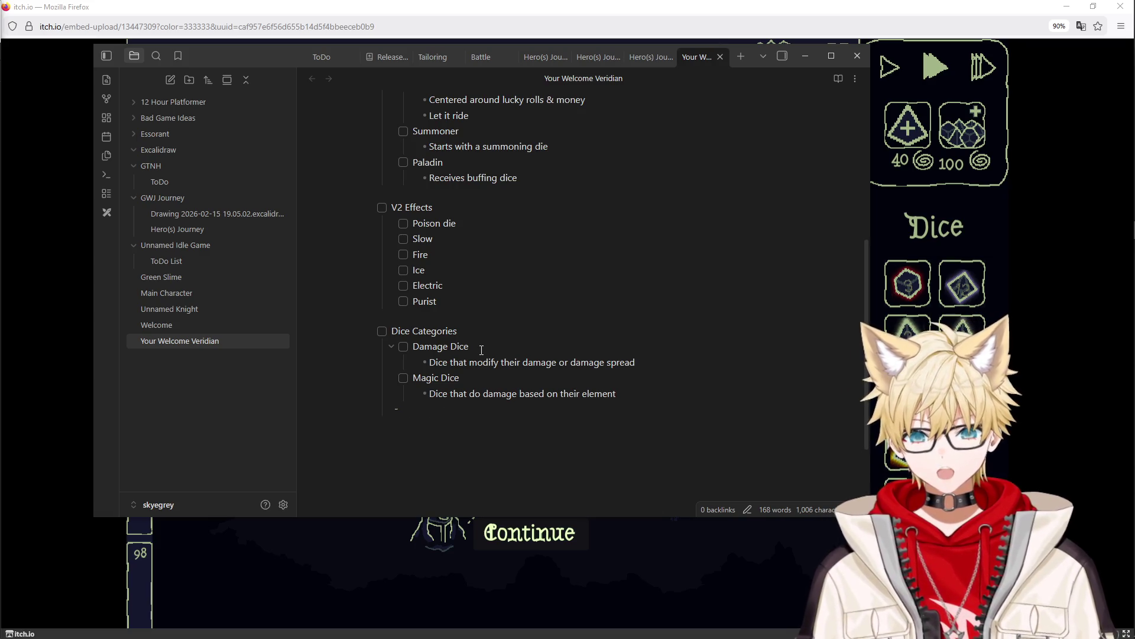
{"action": "type", "text": "["}
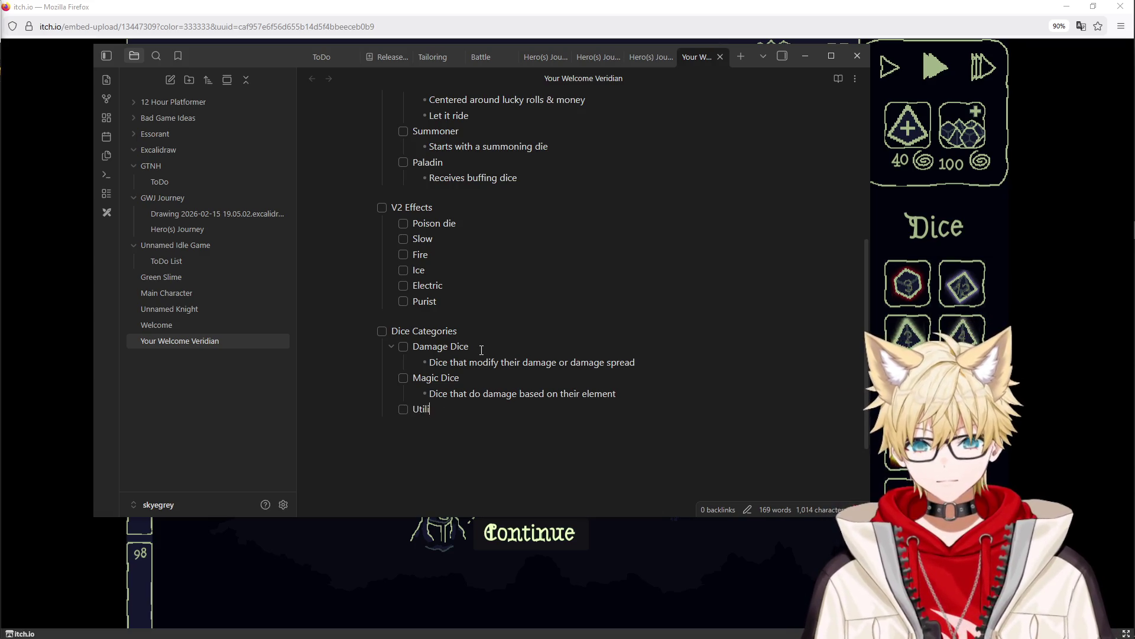
Step: Add a Utility dice category described as dice that directly modify their own roll
{"action": "key", "text": "BackSpace"}
{"action": "key", "text": "BackSpace"}
{"action": "type", "text": "ce"}
{"action": "key", "text": "Return"}
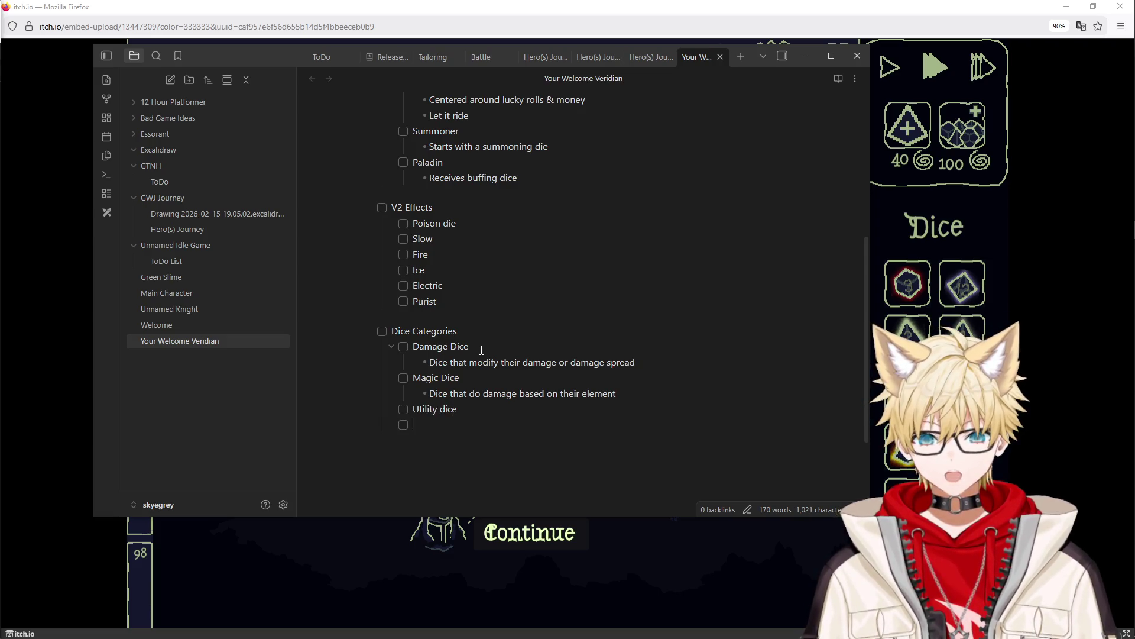
{"action": "key", "text": "Tab"}
{"action": "type", "text": "Dice that directly modify their own roll"}
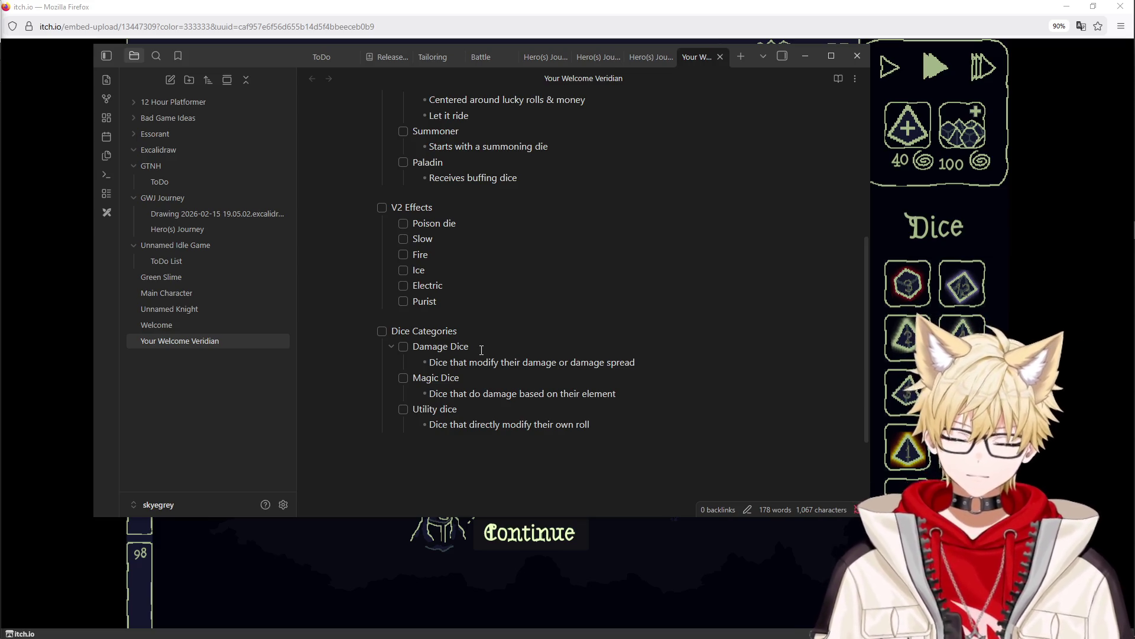
{"action": "key", "text": "Return"}
Step: Add a top-level Rougelike version task with its path-every-X-waves idea, then Shops and Slay the spire map items
{"action": "key", "text": "shift+Tab"}
{"action": "key", "text": "shift+Tab"}
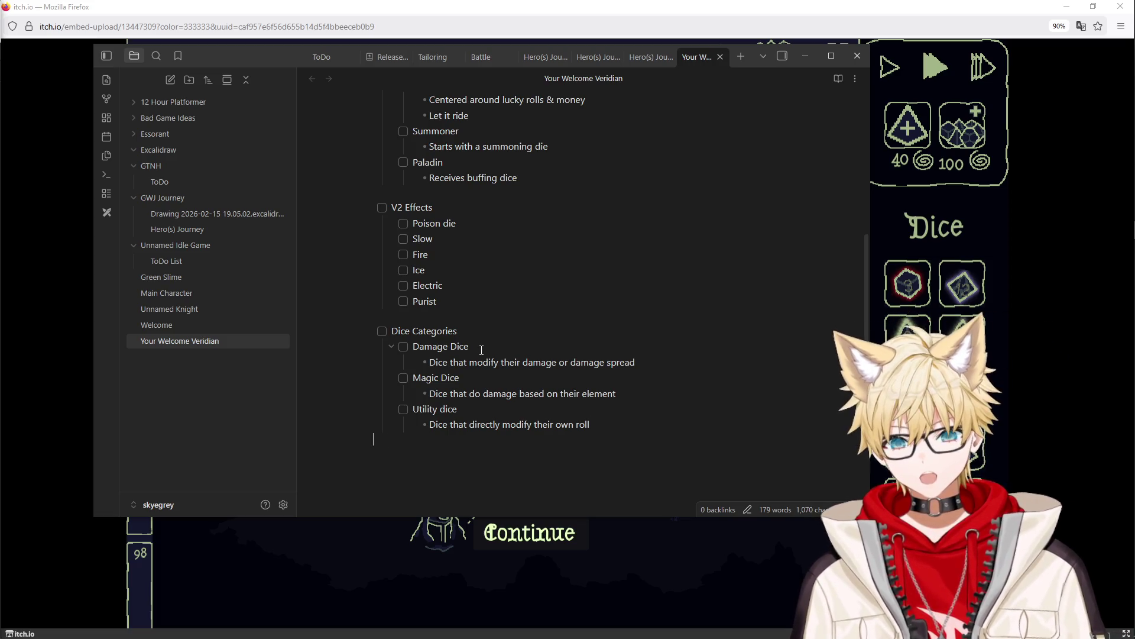
{"action": "type", "text": "[ ] "}
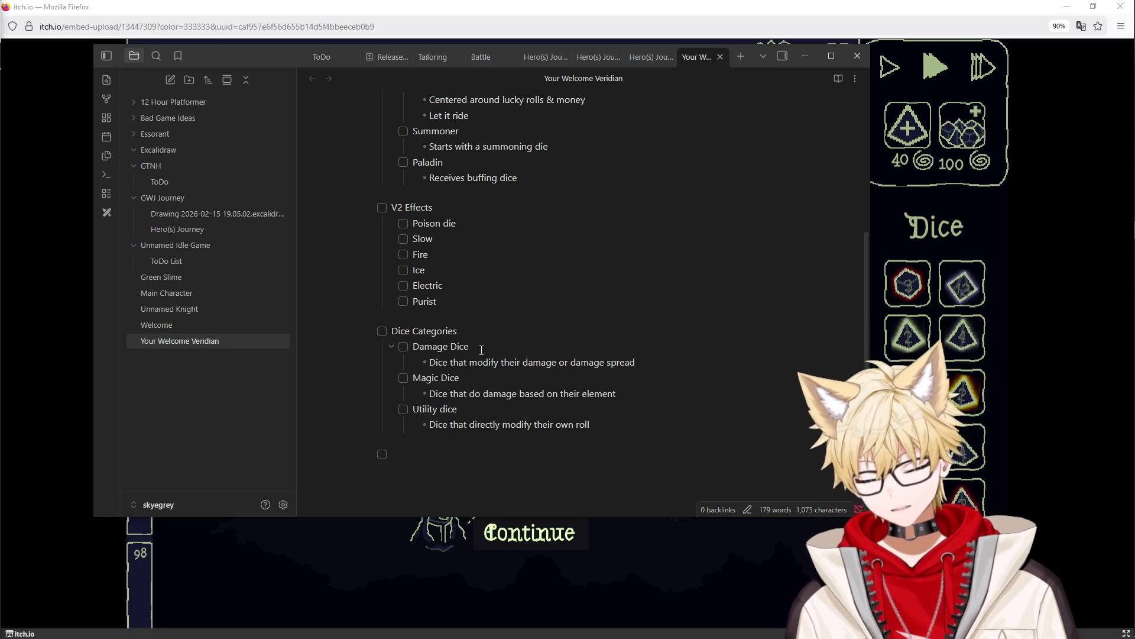
{"action": "type", "text": "Rougelike version"}
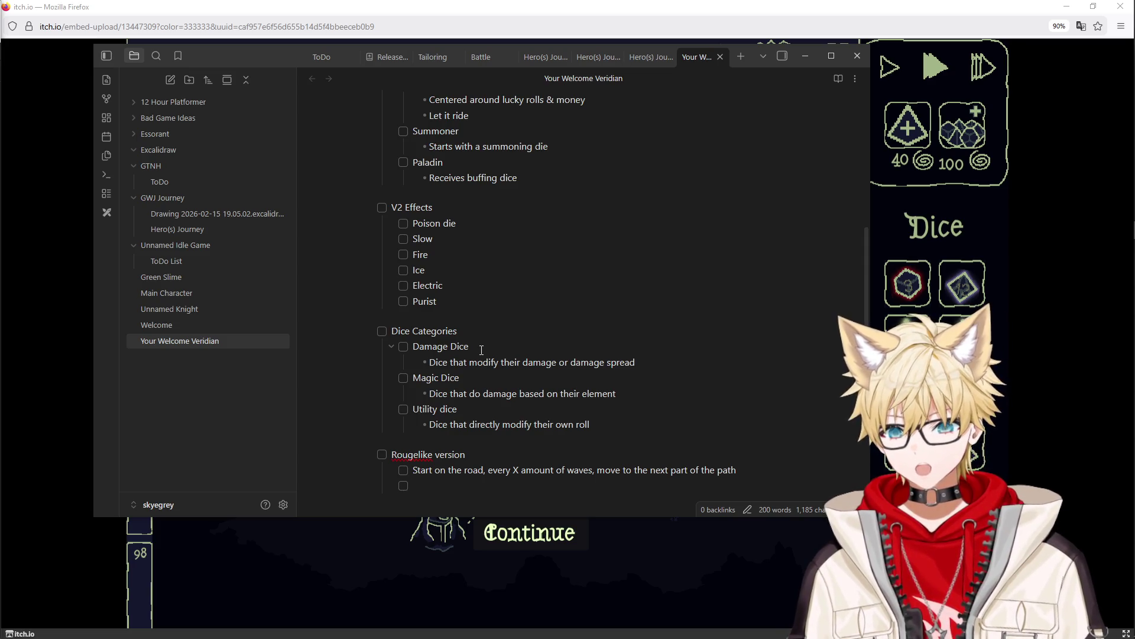
{"action": "key", "text": "BackSpace"}
{"action": "key", "text": "BackSpace"}
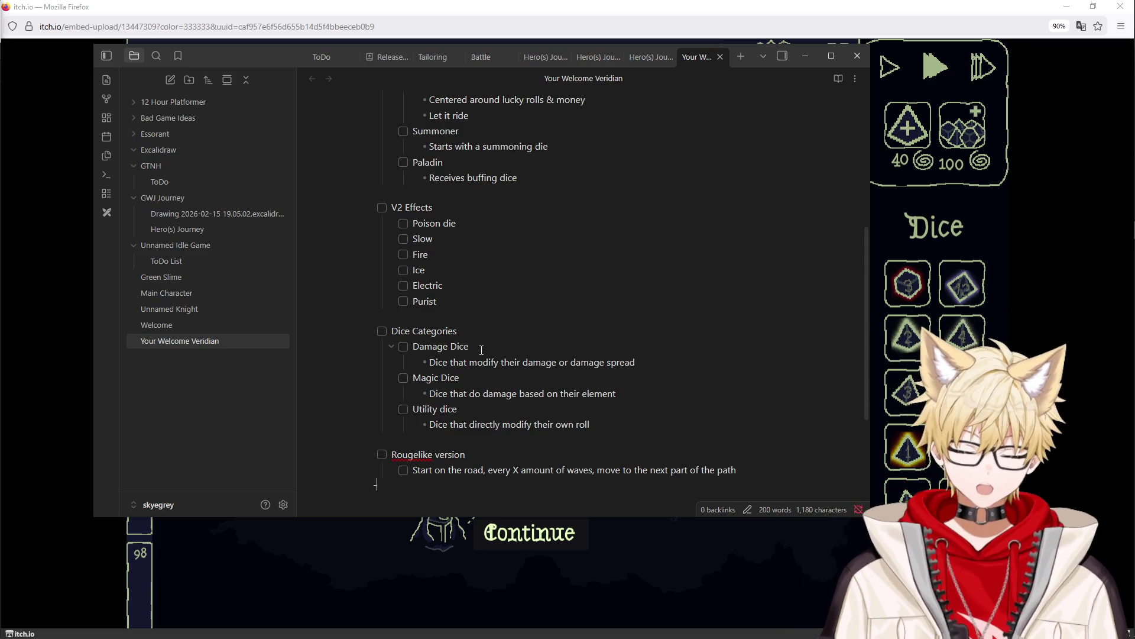
{"action": "key", "text": "Return"}
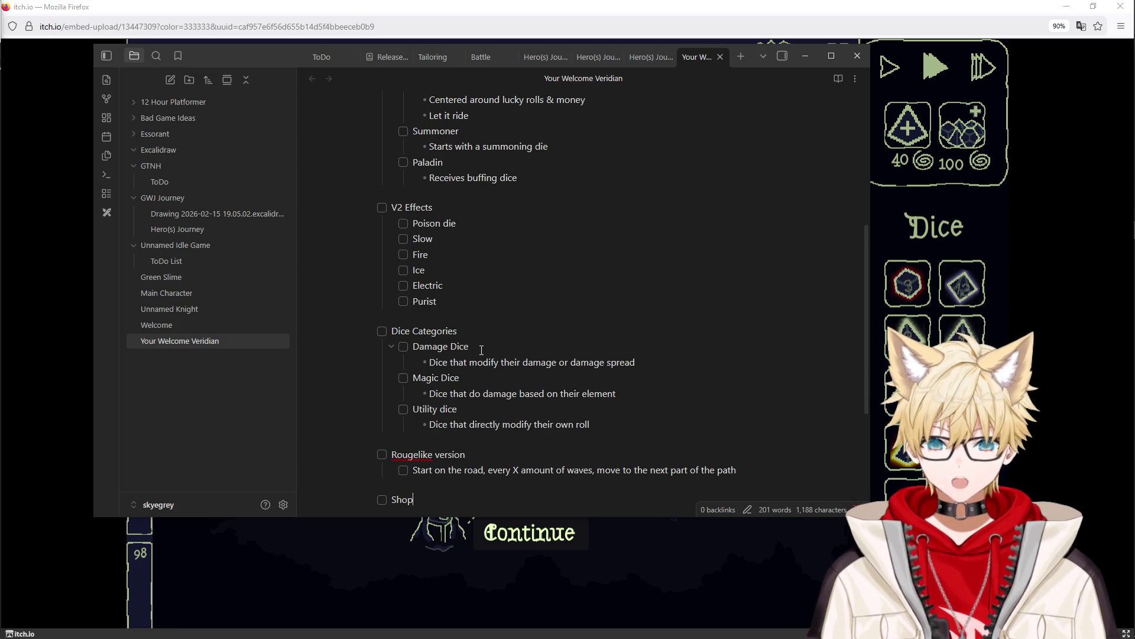
{"action": "type", "text": "s"}
{"action": "key", "text": "Return"}
{"action": "scroll", "coordinate": [454, 319], "scroll_direction": "down", "scroll_amount": 3}
{"action": "type", "text": "Slay the spire map"}
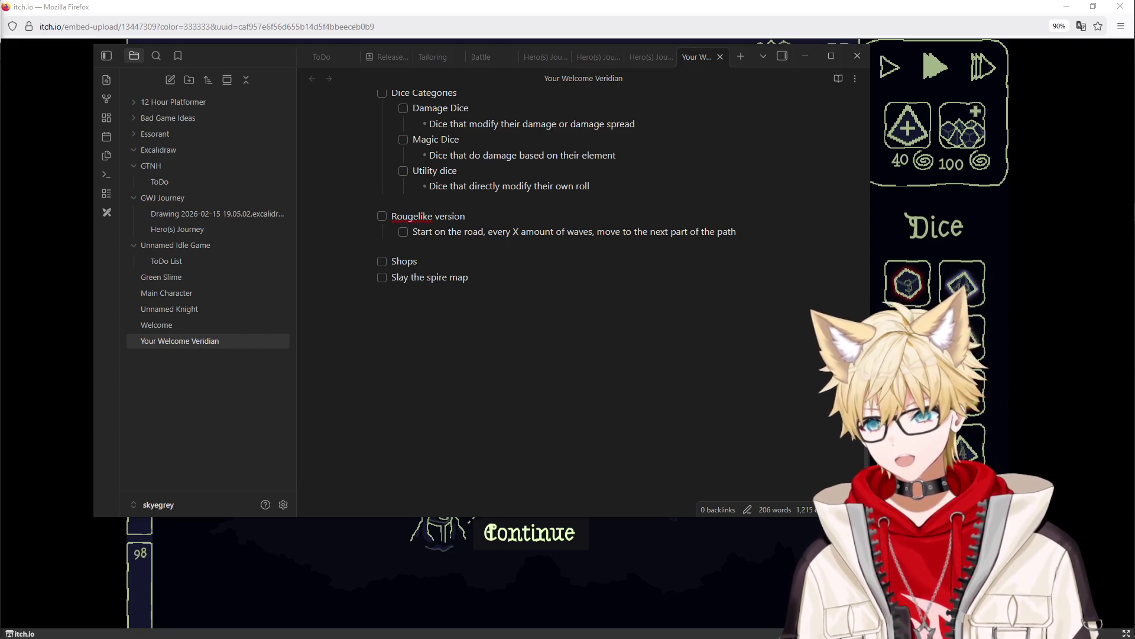
Step: Add a Custom seeds item below Slay the spire map and review the note's lists
{"action": "left_click", "coordinate": [520, 281]}
{"action": "key", "text": "Return"}
{"action": "type", "text": "Custom seeds"}
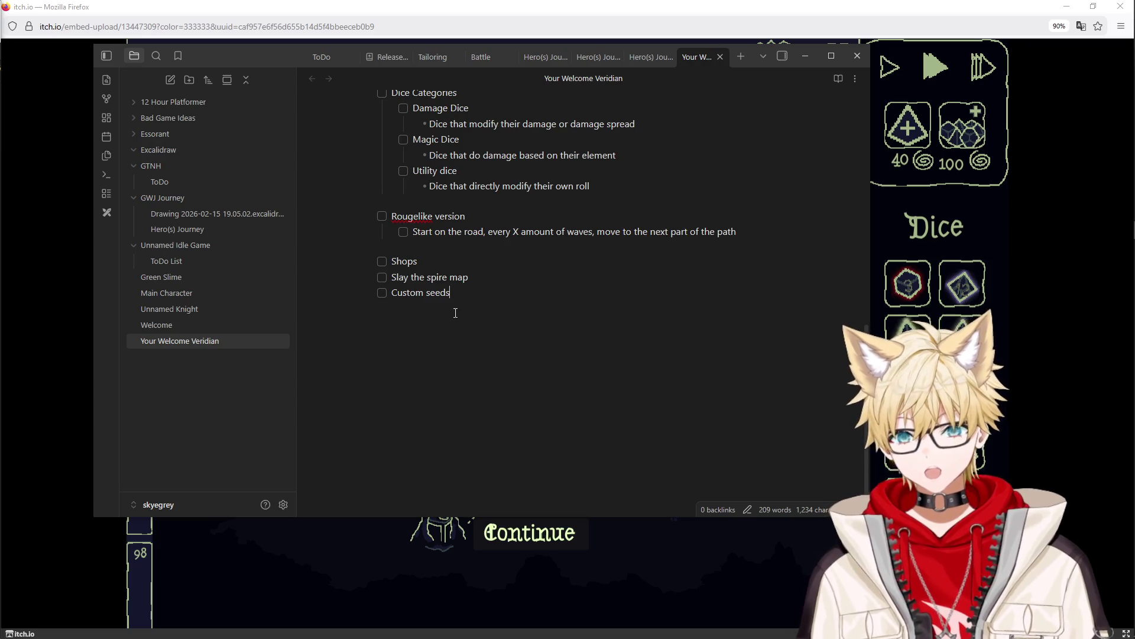
{"action": "scroll", "coordinate": [534, 447], "scroll_direction": "up", "scroll_amount": 2}
{"action": "left_click_drag", "start_coordinate": [535, 447], "coordinate": [426, 163]}
{"action": "scroll", "coordinate": [506, 234], "scroll_direction": "up", "scroll_amount": 5}
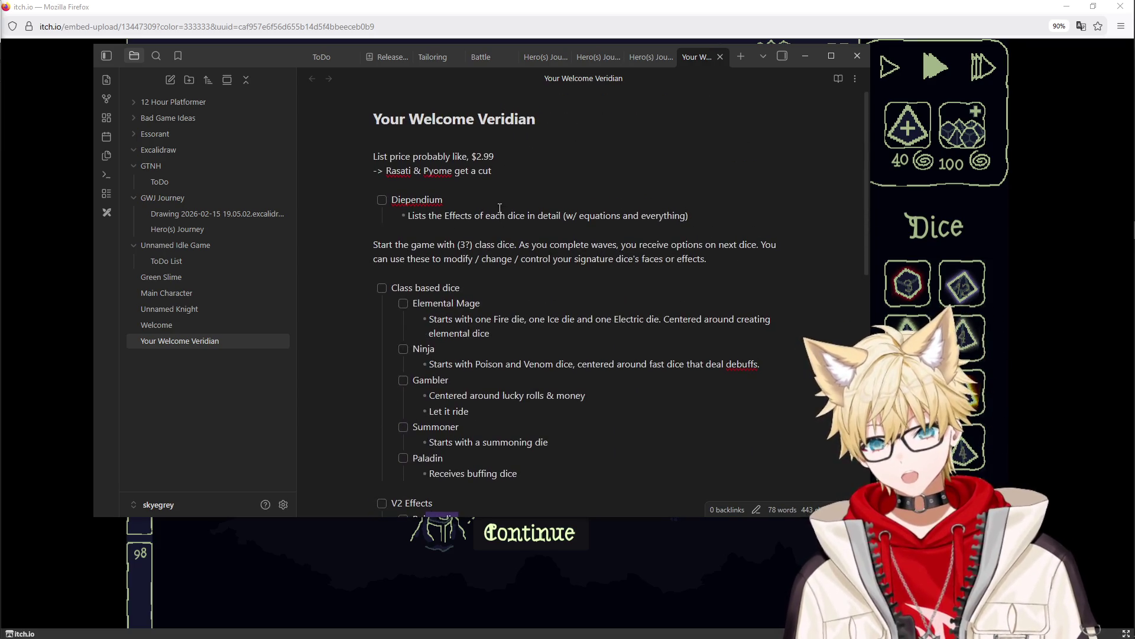
{"action": "scroll", "coordinate": [506, 235], "scroll_direction": "down", "scroll_amount": 4}
{"action": "scroll", "coordinate": [510, 266], "scroll_direction": "down", "scroll_amount": 1}
{"action": "left_click", "coordinate": [523, 215]}
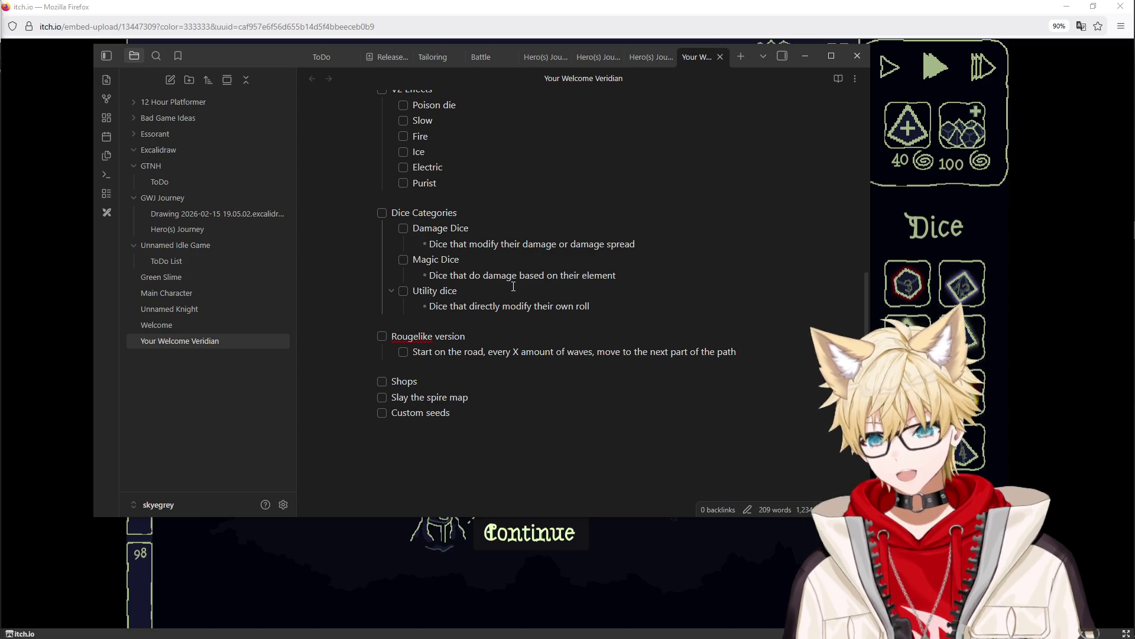
{"action": "scroll", "coordinate": [513, 285], "scroll_direction": "down", "scroll_amount": 1}
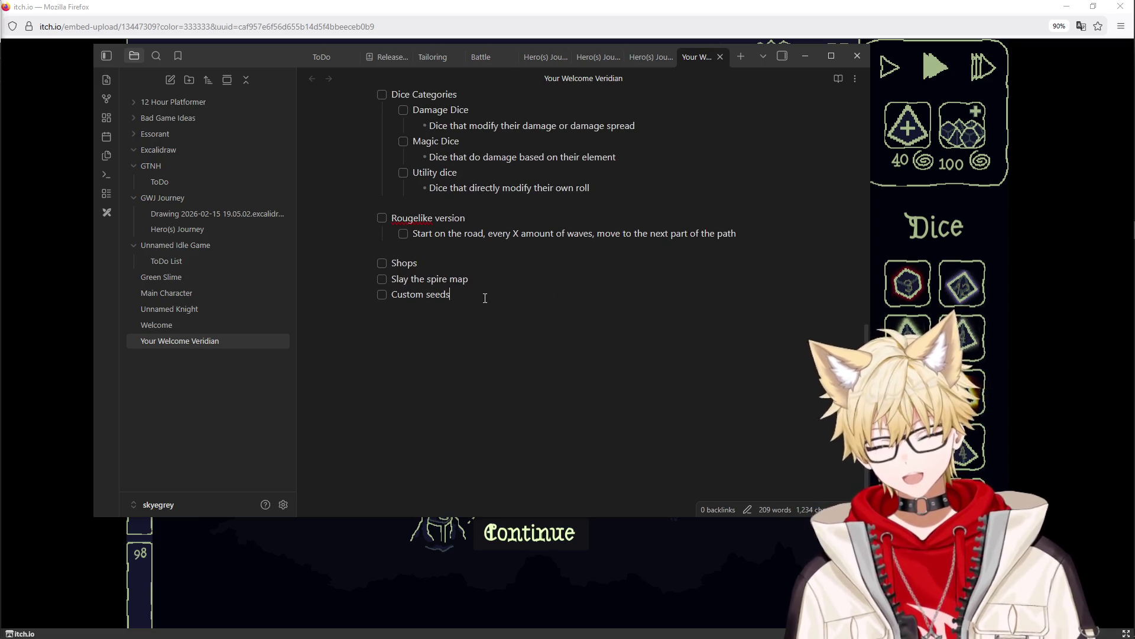
{"action": "scroll", "coordinate": [484, 297], "scroll_direction": "up", "scroll_amount": 1}
{"action": "scroll", "coordinate": [478, 337], "scroll_direction": "down", "scroll_amount": 1}
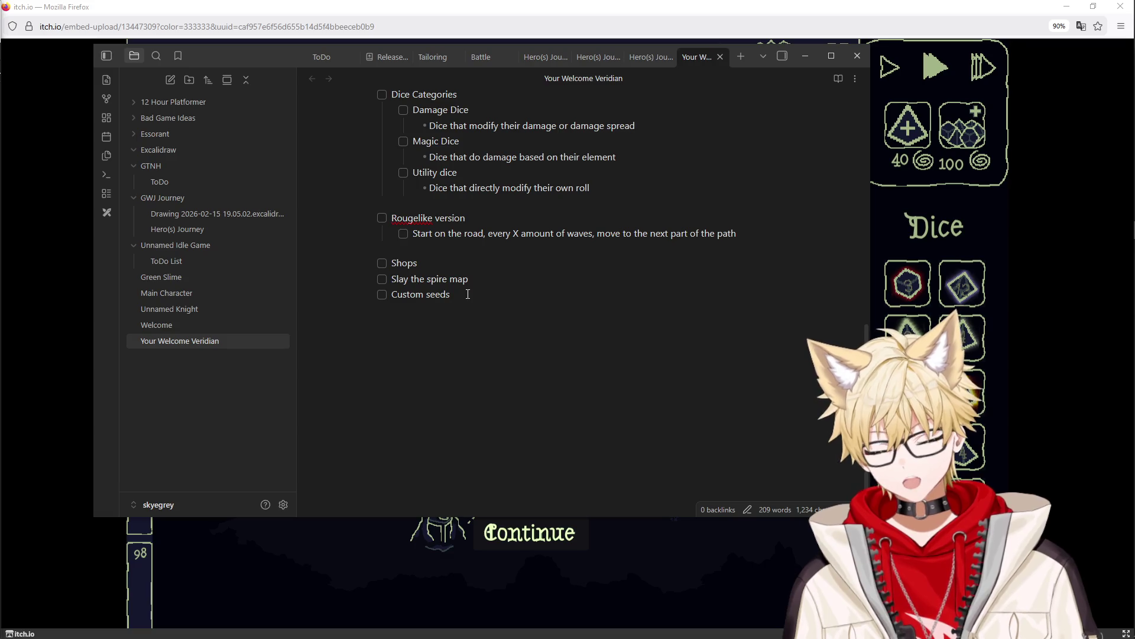
{"action": "scroll", "coordinate": [467, 293], "scroll_direction": "up", "scroll_amount": 1}
{"action": "left_click", "coordinate": [382, 279], "text": "shift"}
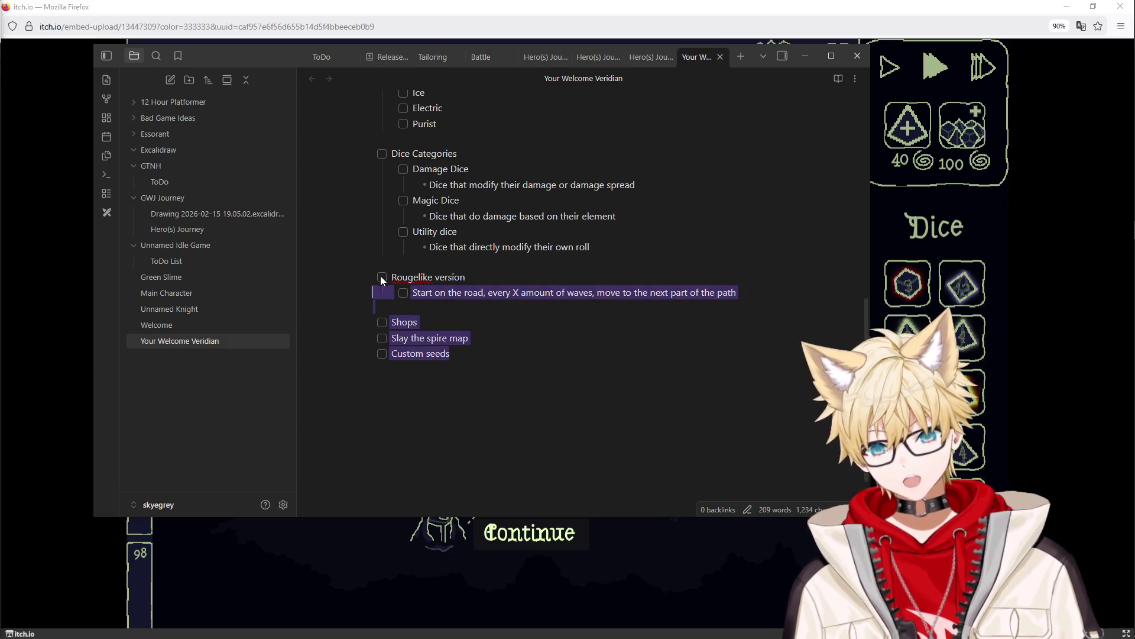
{"action": "left_click", "coordinate": [490, 318]}
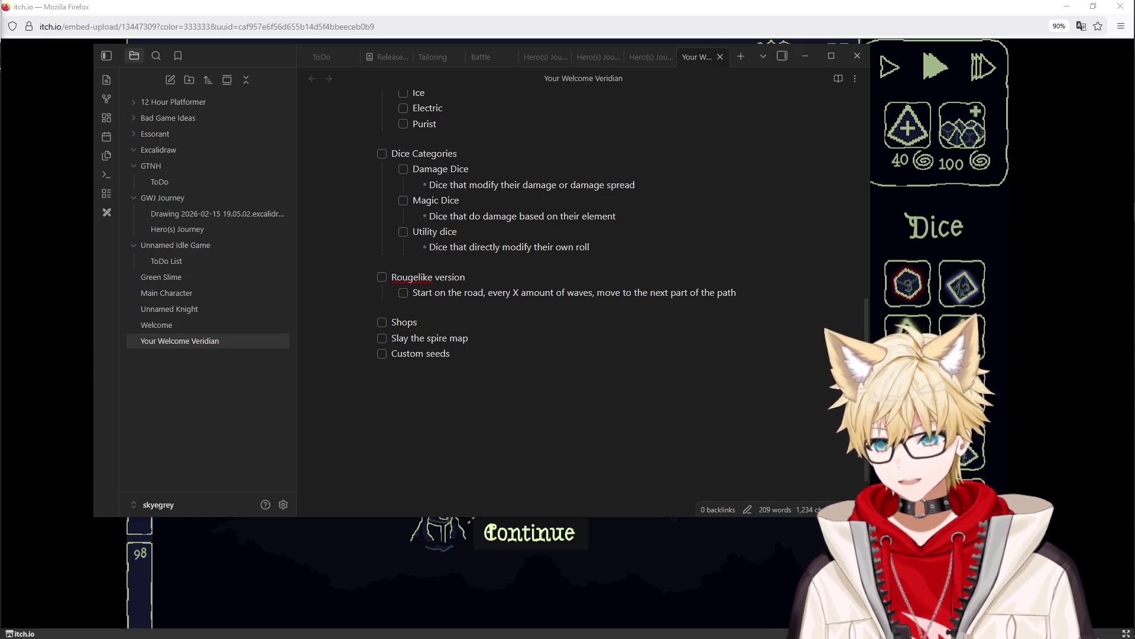
{"action": "left_click", "coordinate": [576, 308]}
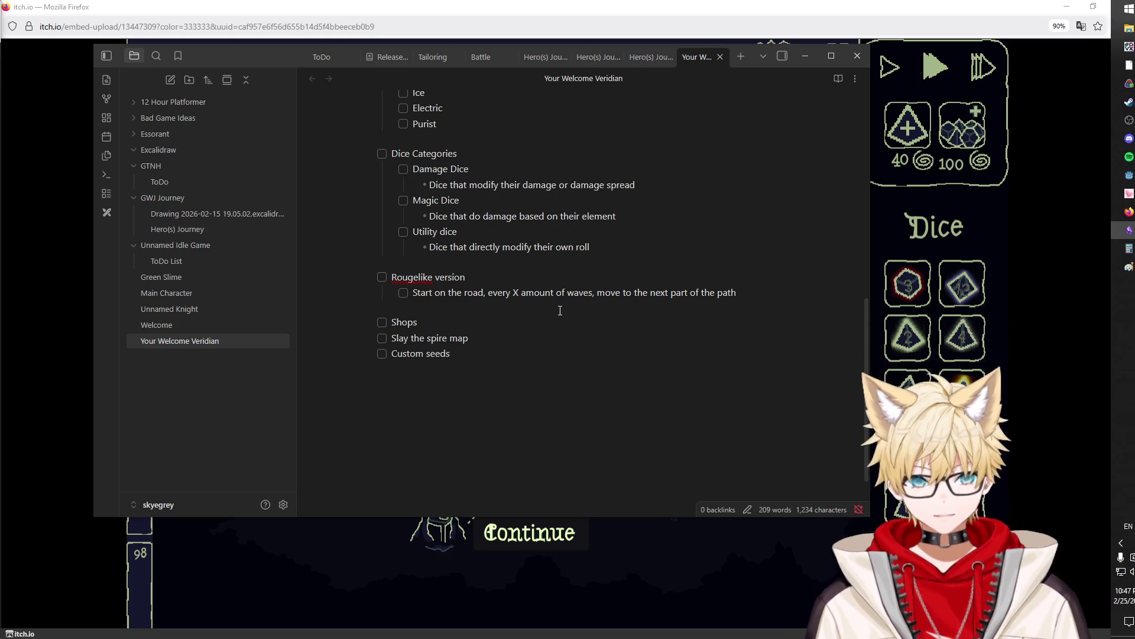
Step: Maximize the Twitch window over the note and start a /raid command in the stream chat
{"action": "left_click", "coordinate": [560, 329]}
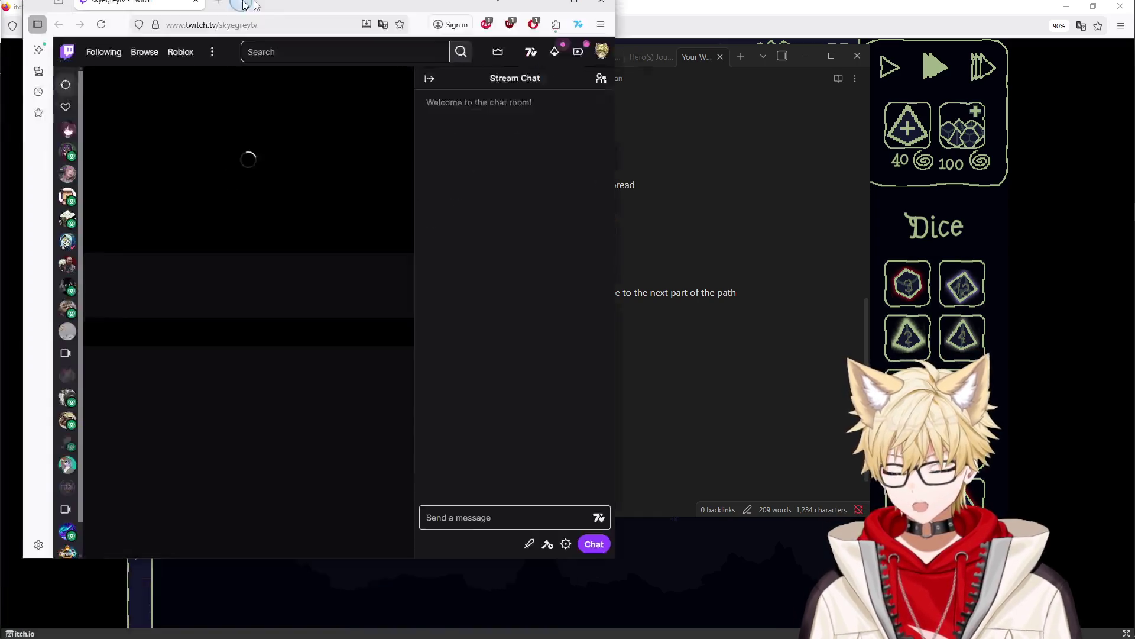
{"action": "left_click_drag", "start_coordinate": [0, 124], "coordinate": [231, 12]}
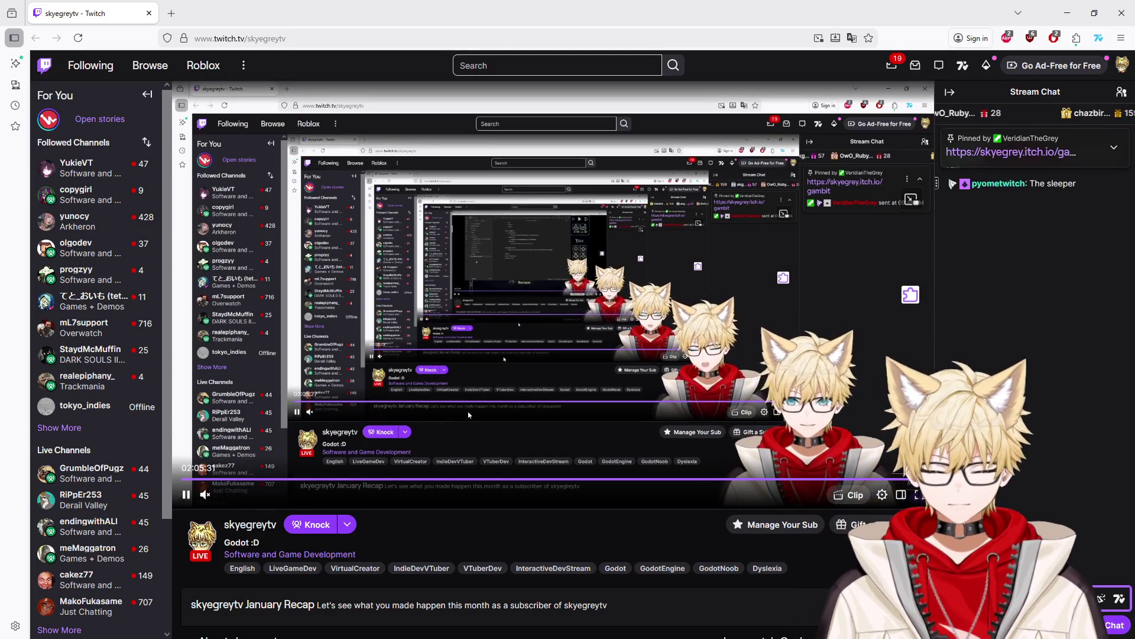
{"action": "type", "text": "/"}
{"action": "key", "text": "BackSpace"}
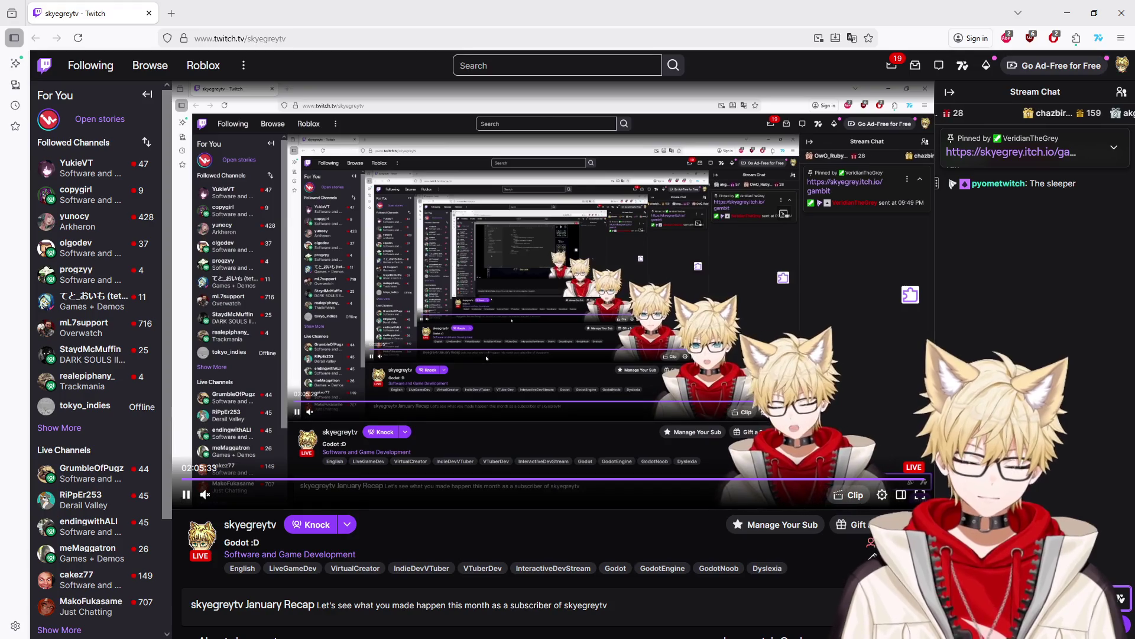